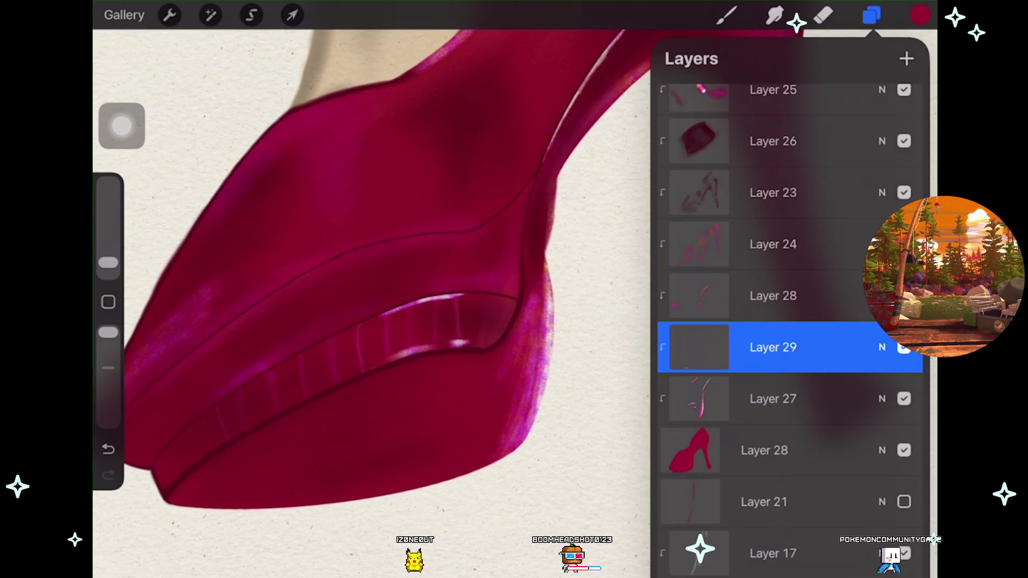
Show Layer 27's pink highlight strokes and switch to Smudge to soften the platform highlight.
{"action": "left_click", "coordinate": [903, 399]}
{"action": "left_click", "coordinate": [772, 399]}
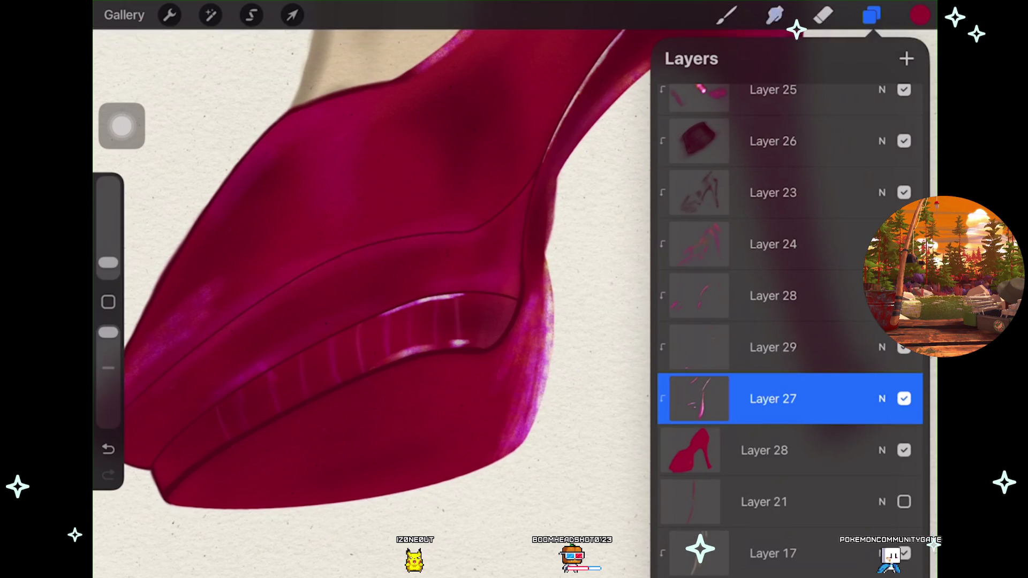
{"action": "left_click", "coordinate": [774, 15]}
{"action": "scroll", "coordinate": [461, 343], "scroll_direction": "up", "scroll_amount": 3}
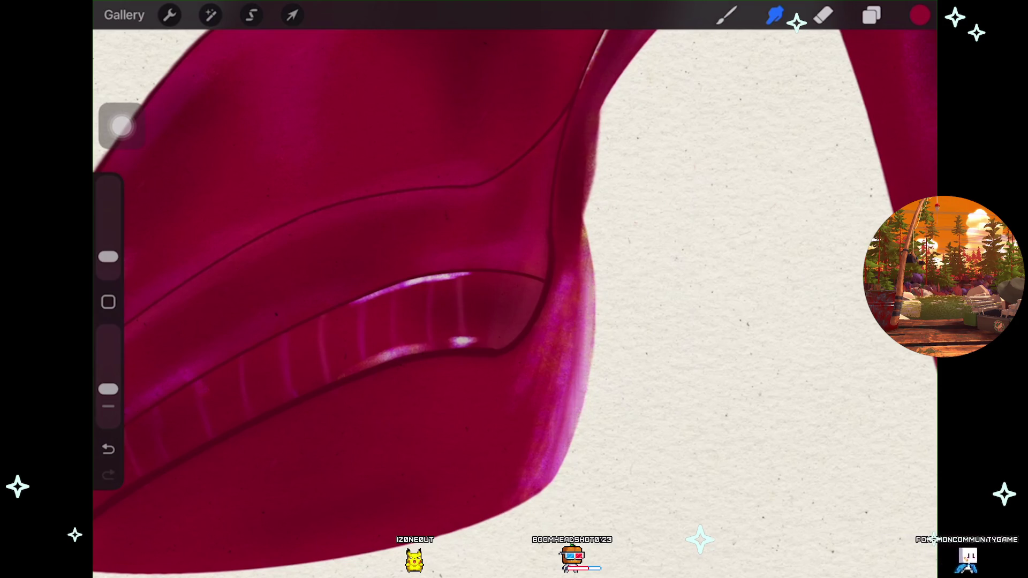
Undo the smudge strokes, restore Layer 27's highlights, and go back to the Brush on Layer 29.
{"action": "key", "text": "ctrl+z"}
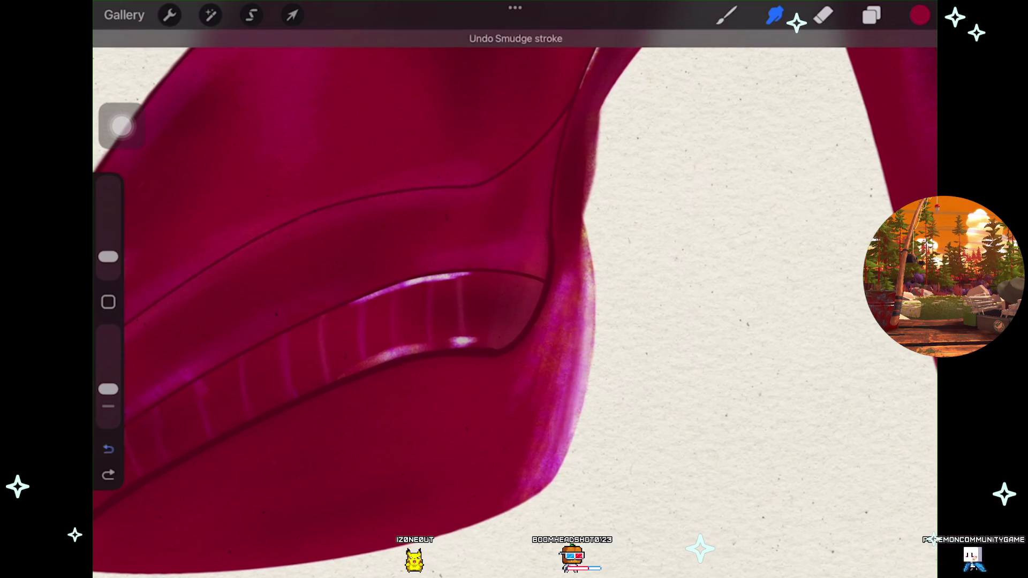
{"action": "scroll", "coordinate": [513, 300], "scroll_direction": "down", "scroll_amount": 3}
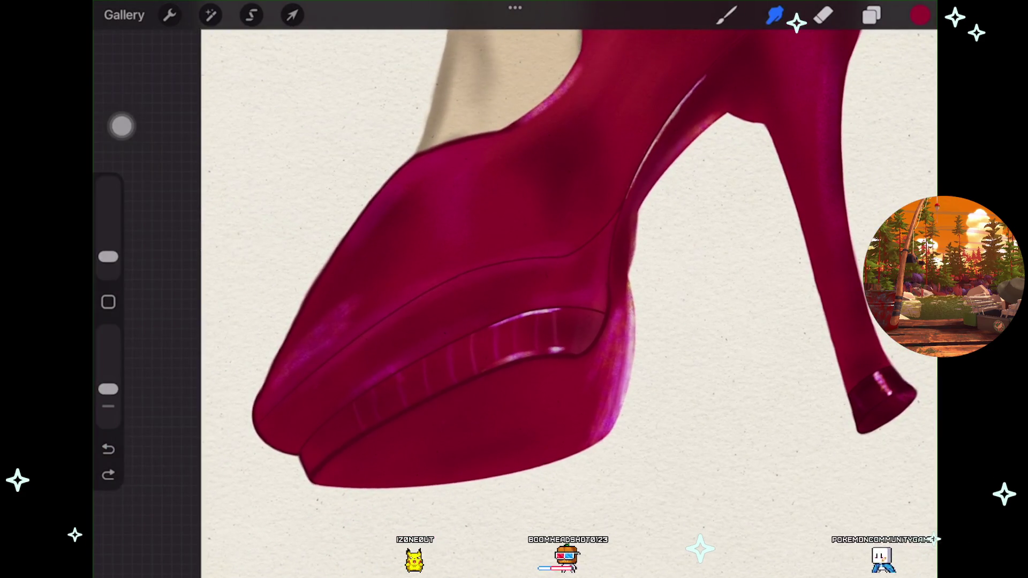
{"action": "left_click", "coordinate": [872, 15]}
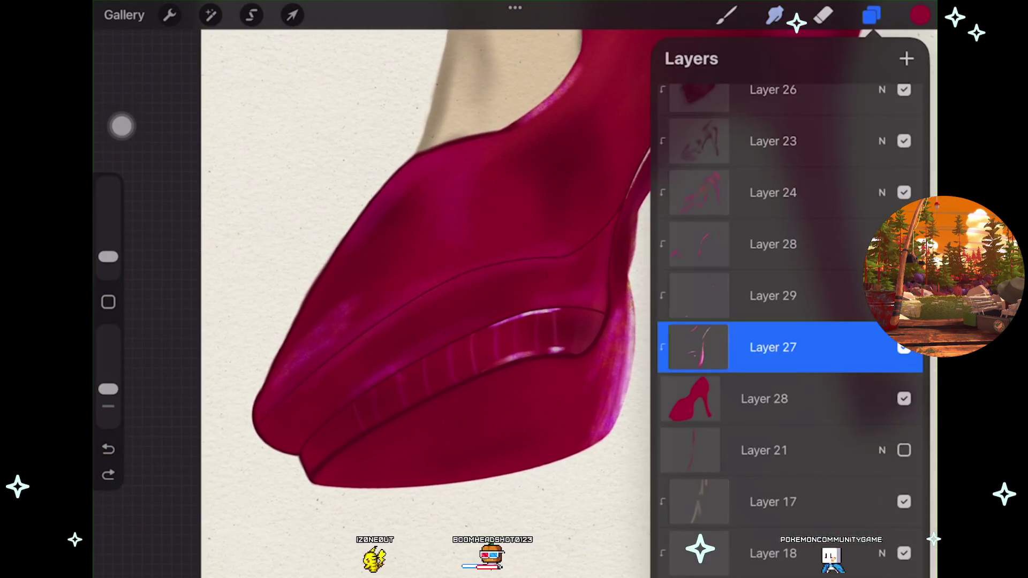
{"action": "key", "text": "ctrl+z"}
{"action": "key", "text": "ctrl+z"}
{"action": "key", "text": "ctrl+shift+z"}
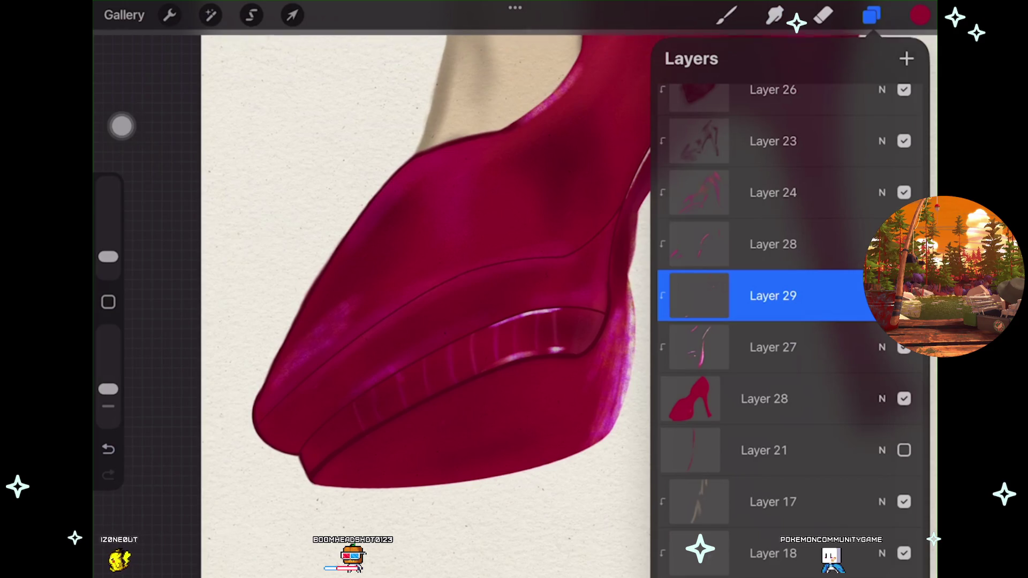
{"action": "scroll", "coordinate": [460, 343], "scroll_direction": "up", "scroll_amount": 5}
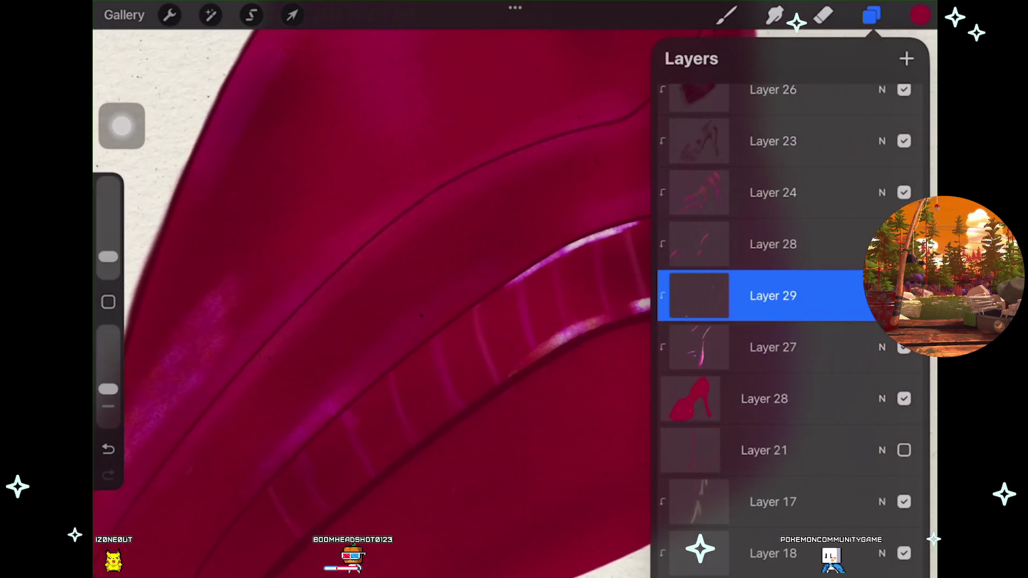
{"action": "key", "text": "b"}
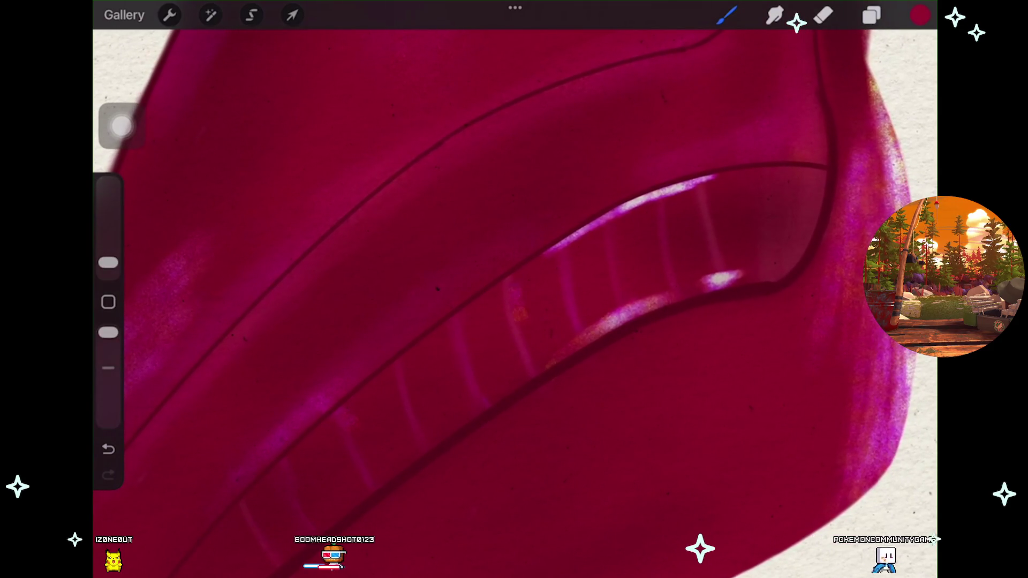
Undo the latest highlight stroke on the platform and zoom out to view the whole shoe.
{"action": "key", "text": "ctrl+z"}
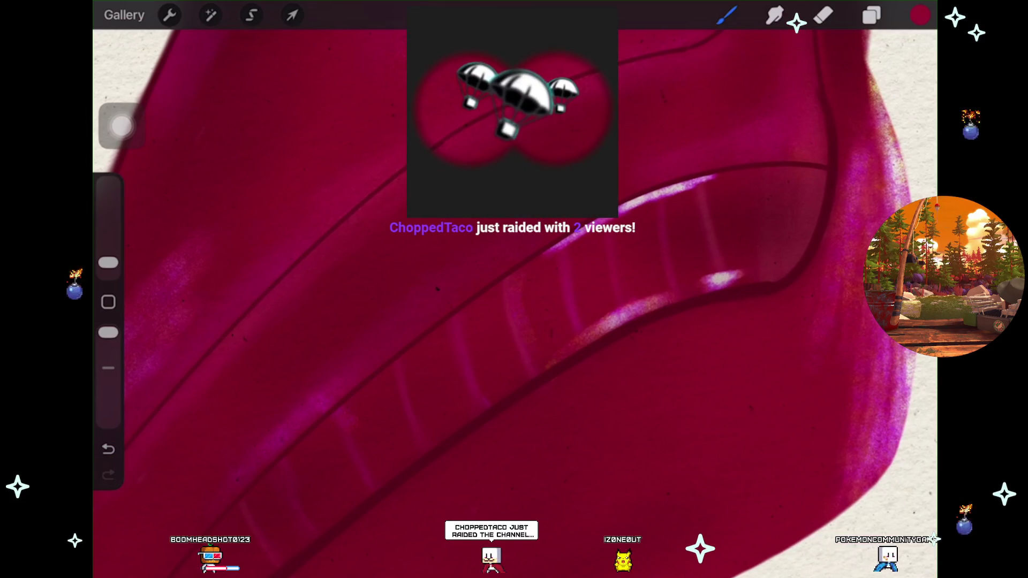
{"action": "scroll", "coordinate": [498, 299], "scroll_direction": "down", "scroll_amount": 5}
{"action": "scroll", "coordinate": [375, 289], "scroll_direction": "down", "scroll_amount": 5}
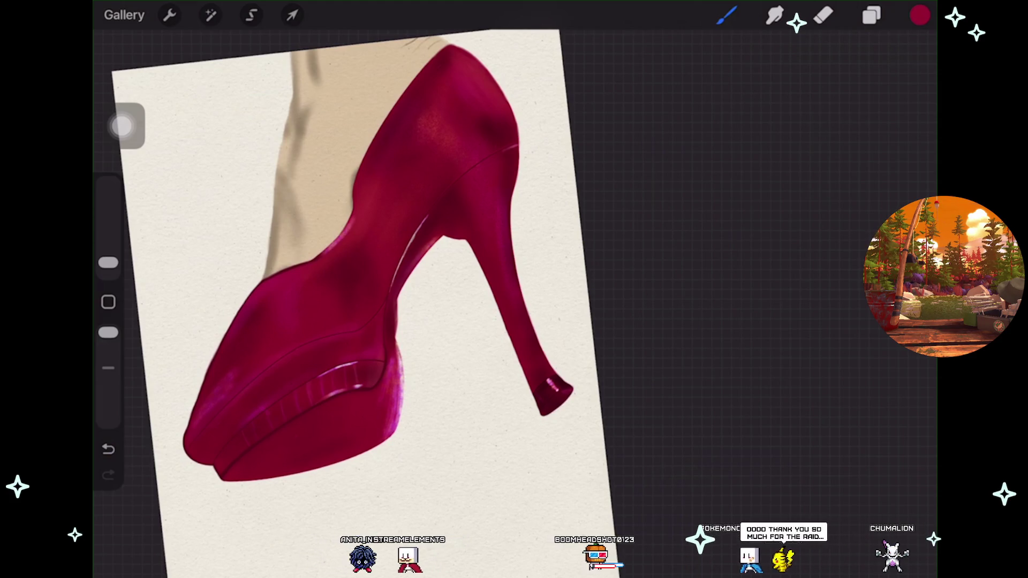
Finish shading the magenta stiletto on cream paper, then open a new Firefox tab.
{"action": "scroll", "coordinate": [375, 300], "scroll_direction": "down", "scroll_amount": 1}
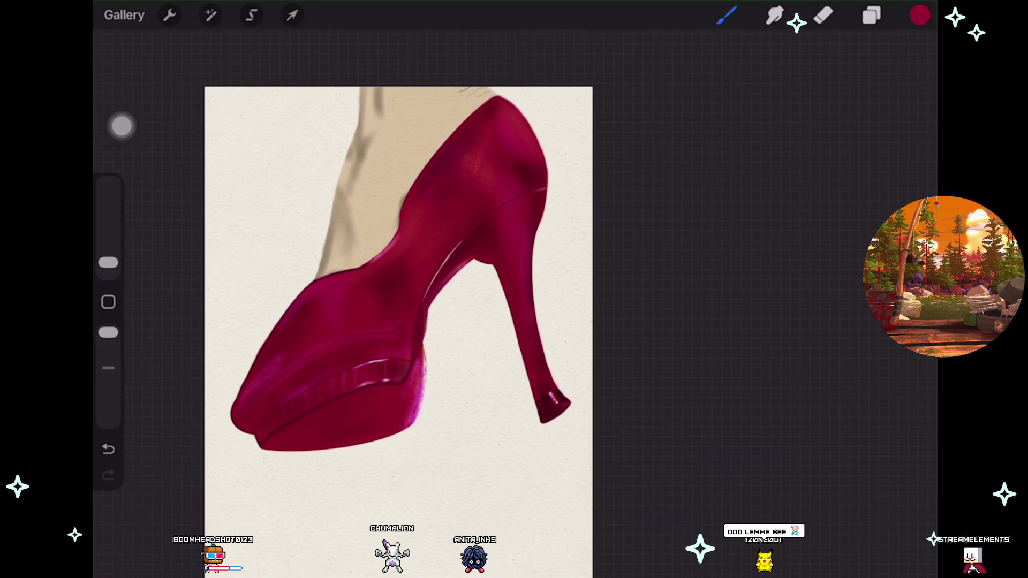
{"action": "key", "text": "ctrl+t"}
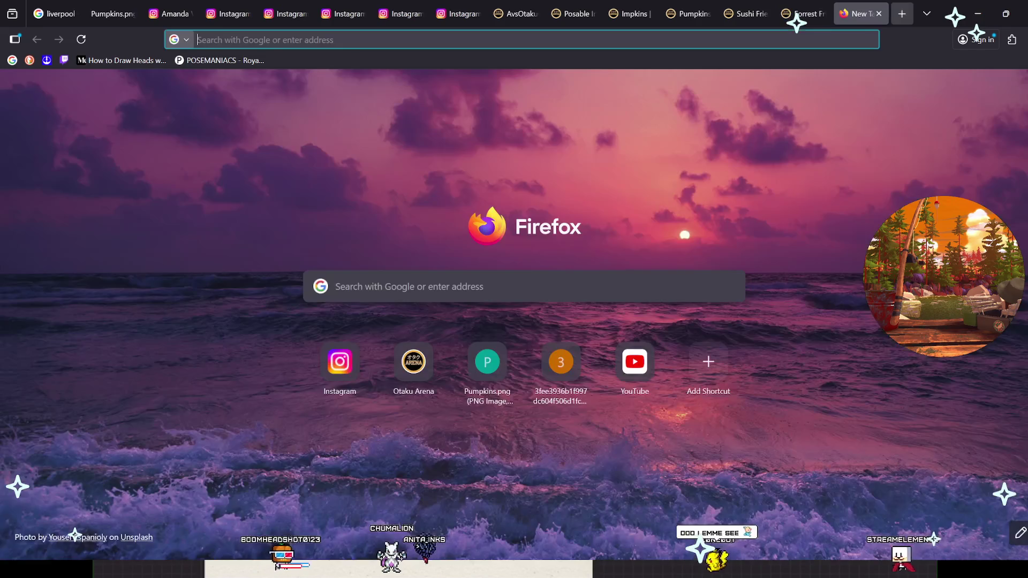
Load the streamer's Instagram profile, dismiss the sign-up popup, and open its single post in a new tab.
{"action": "key", "text": "ctrl+v"}
{"action": "key", "text": "Return"}
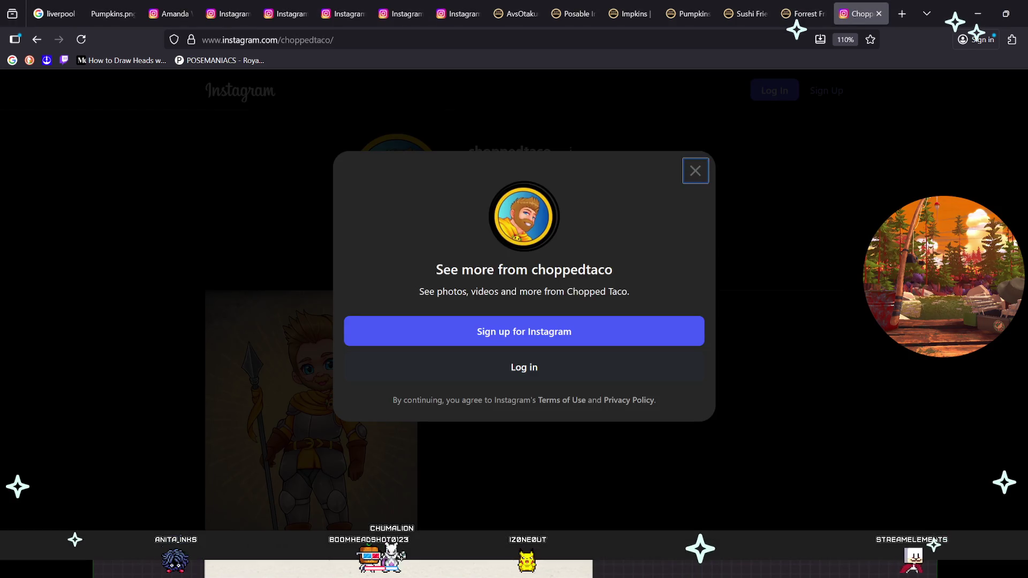
{"action": "key", "text": "Escape"}
{"action": "scroll", "coordinate": [524, 343], "scroll_direction": "down", "scroll_amount": 3}
{"action": "scroll", "coordinate": [524, 343], "scroll_direction": "up", "scroll_amount": 3}
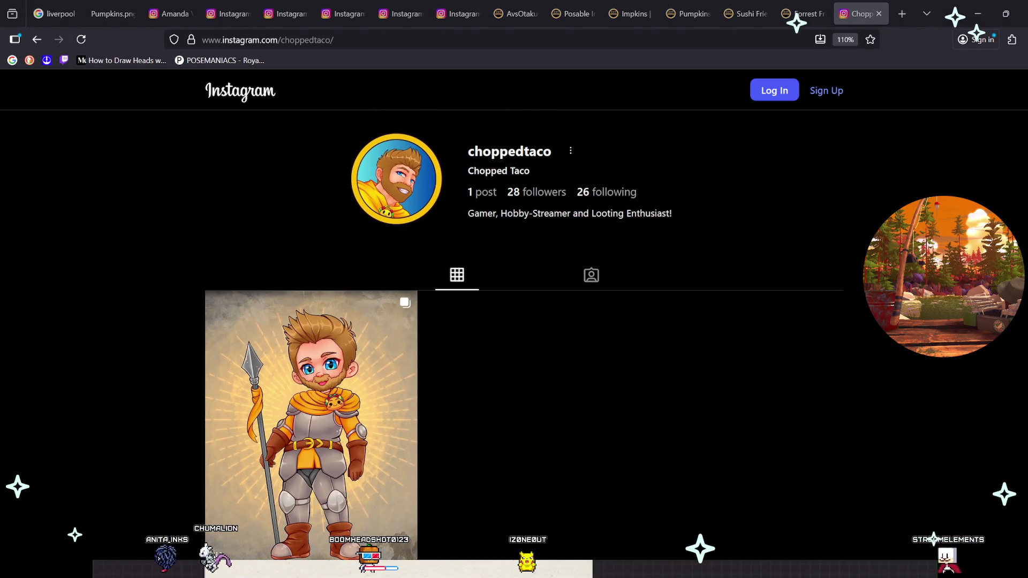
{"action": "scroll", "coordinate": [310, 322], "scroll_direction": "down", "scroll_amount": 2}
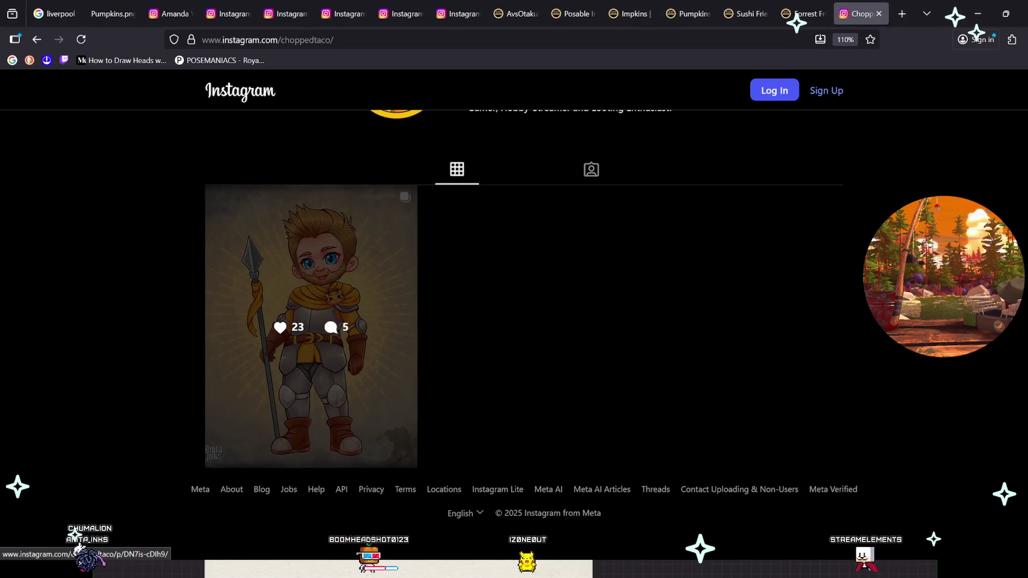
{"action": "scroll", "coordinate": [311, 321], "scroll_direction": "up", "scroll_amount": 2}
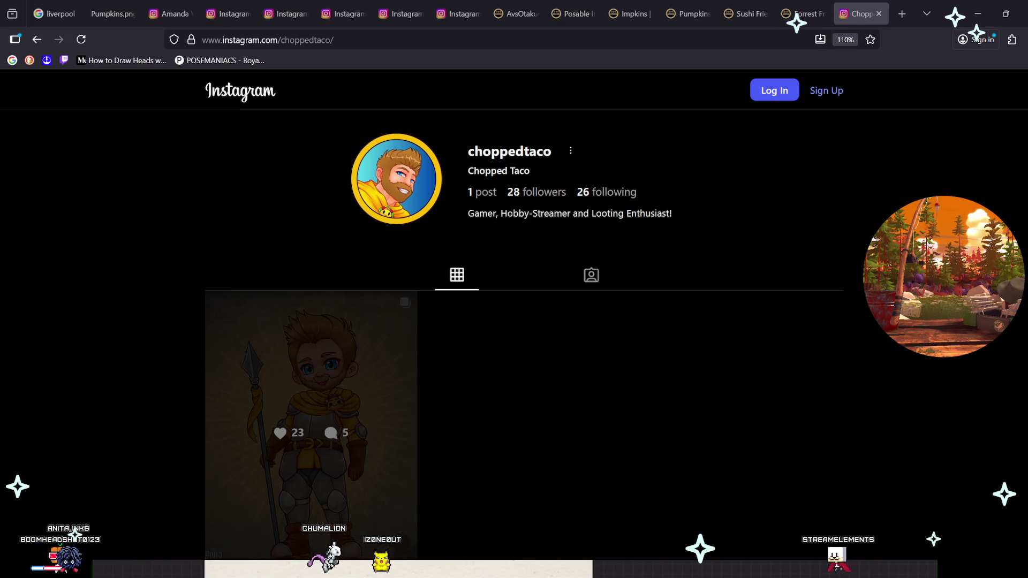
{"action": "middle_click", "coordinate": [310, 423]}
Switch to the chibi post tab, close the sign-up modal, and advance to the back-view image.
{"action": "key", "text": "ctrl+Tab"}
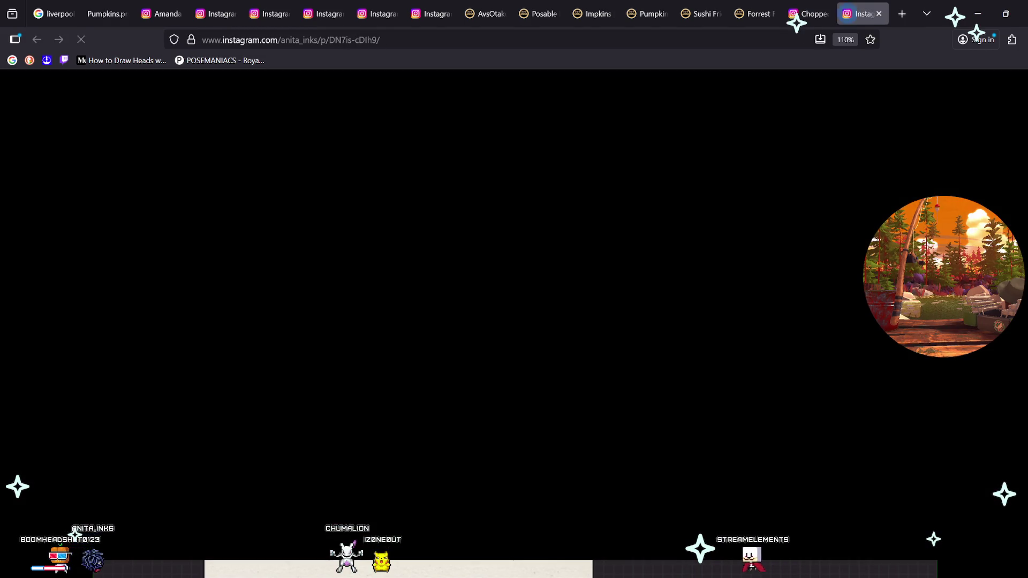
{"action": "key", "text": "Escape"}
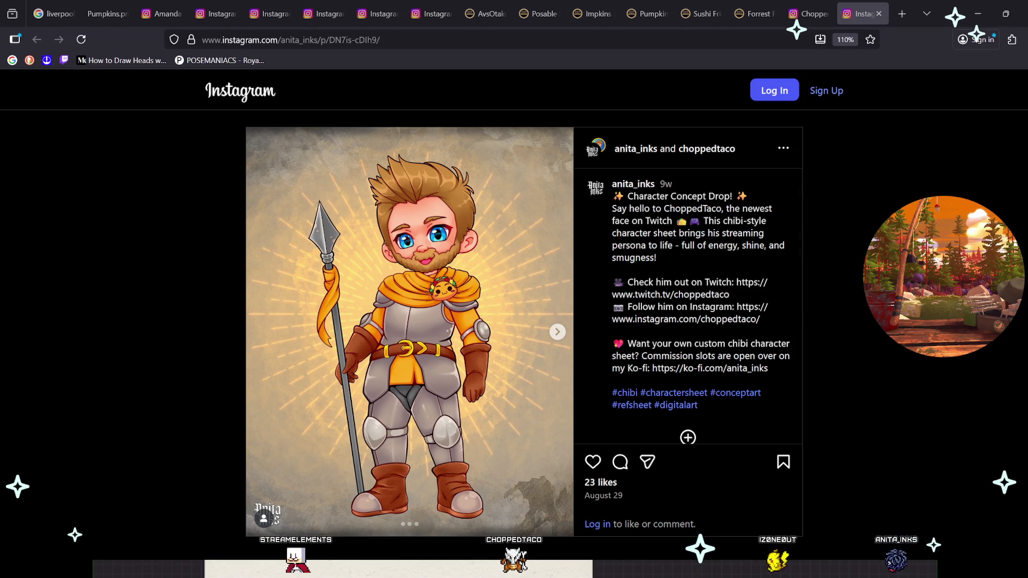
{"action": "key", "text": "Right"}
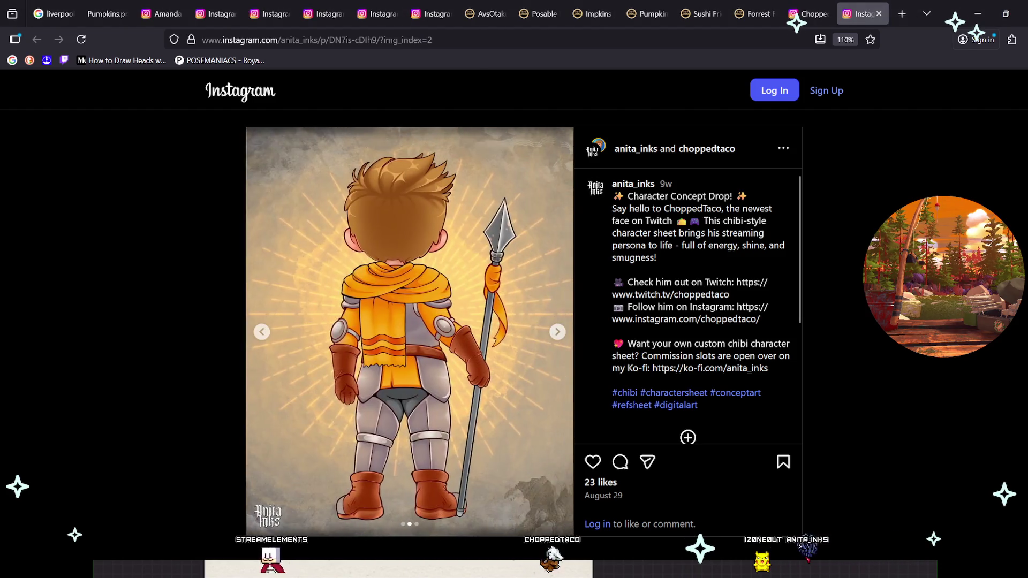
Flip through the carousel between the face close-up, back view and full-body front view.
{"action": "key", "text": "Right"}
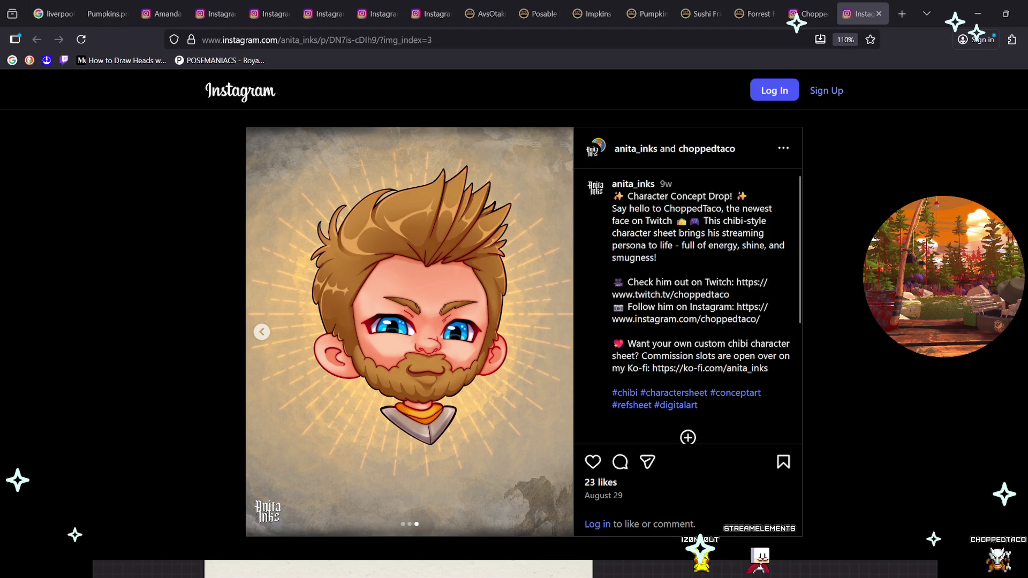
{"action": "key", "text": "Left"}
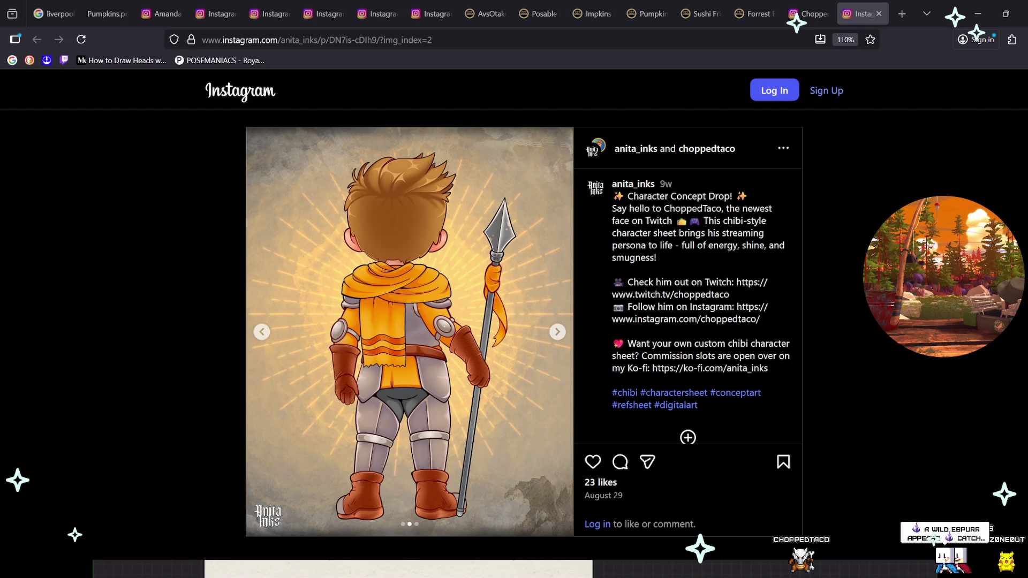
{"action": "key", "text": "Left"}
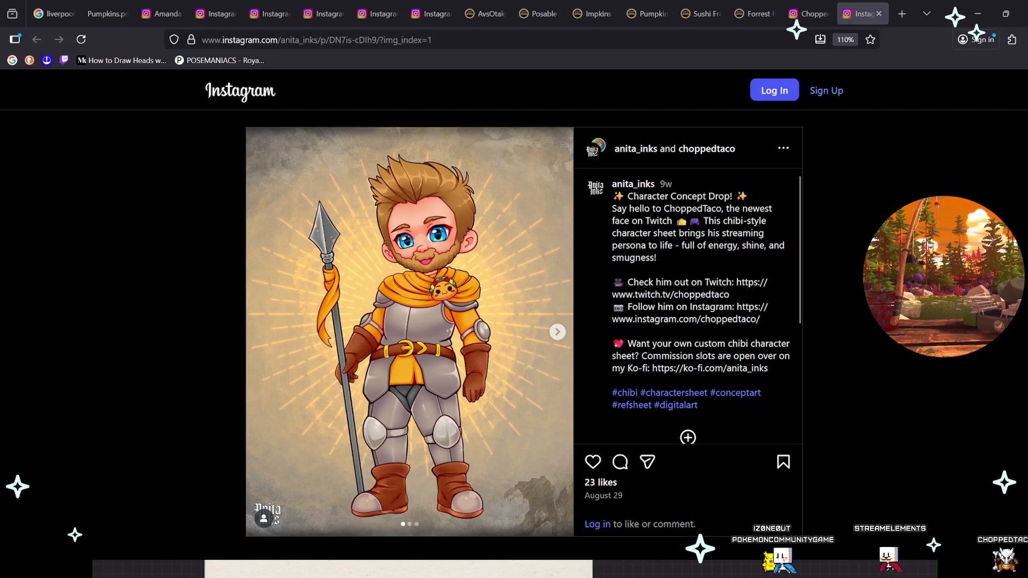
{"action": "key", "text": "Right"}
{"action": "key", "text": "Right"}
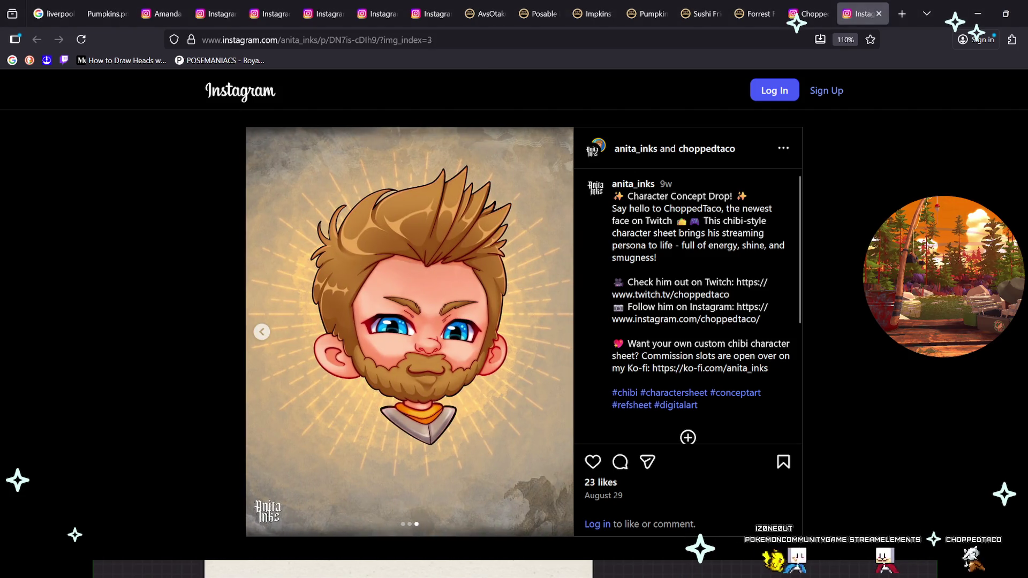
Select then deselect the Ko-fi link in the caption, and open a new tab.
{"action": "left_click", "coordinate": [710, 368]}
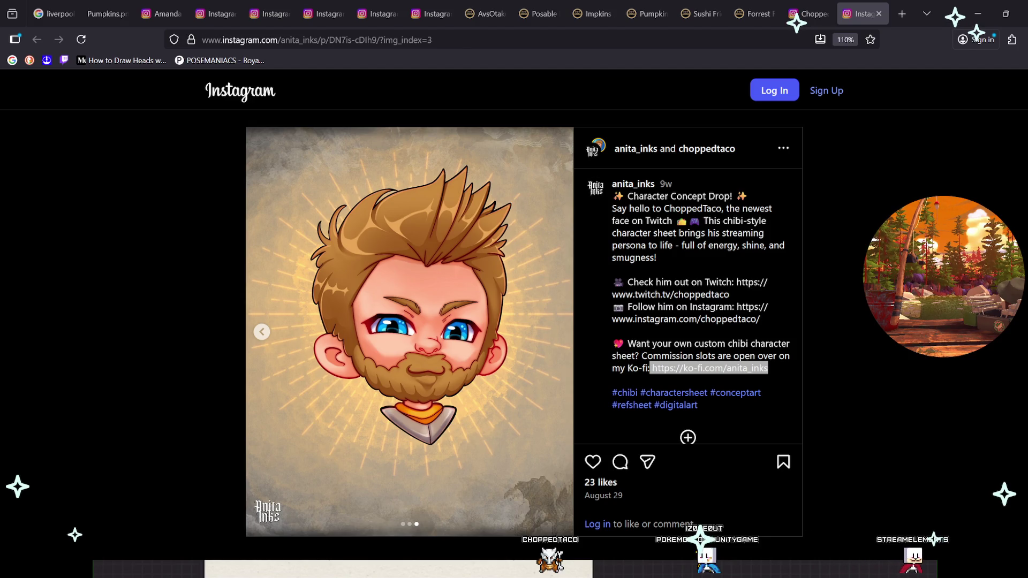
{"action": "left_click", "coordinate": [696, 342]}
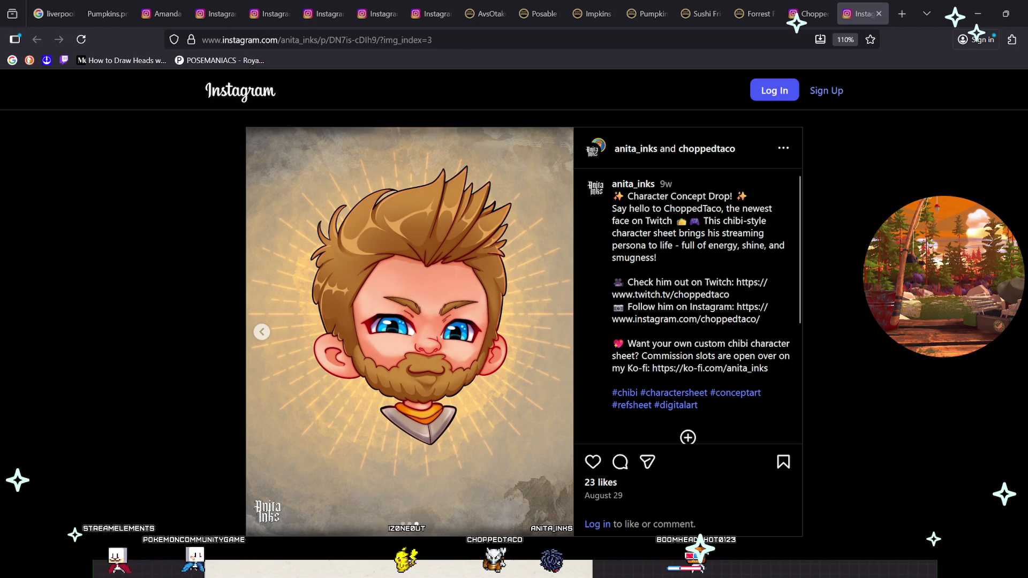
{"action": "key", "text": "ctrl+t"}
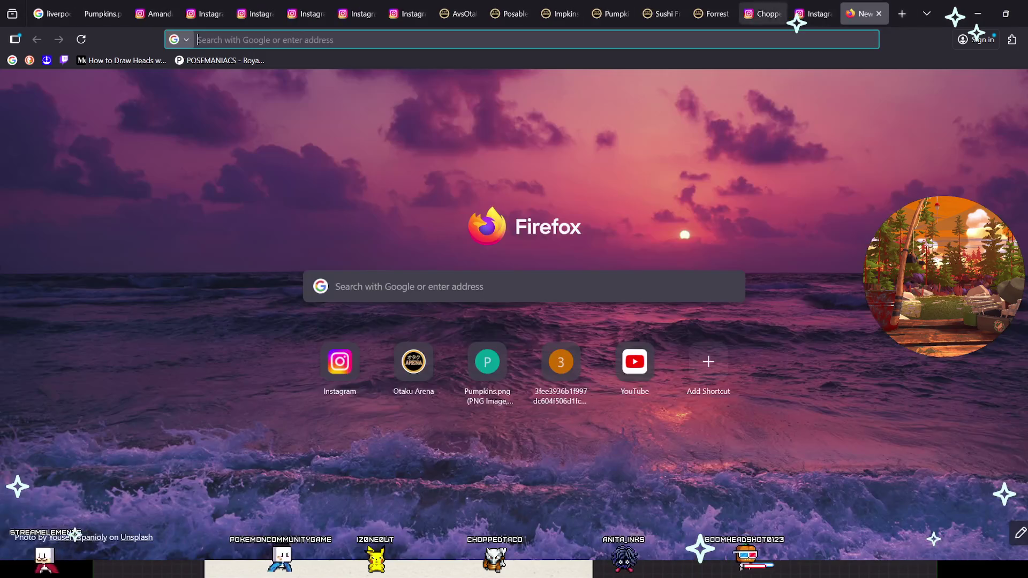
Load the tattoo artist's profile, dismiss sign-up prompts, and open the 'This is fine' star tattoo post.
{"action": "key", "text": "ctrl+v"}
{"action": "key", "text": "Return"}
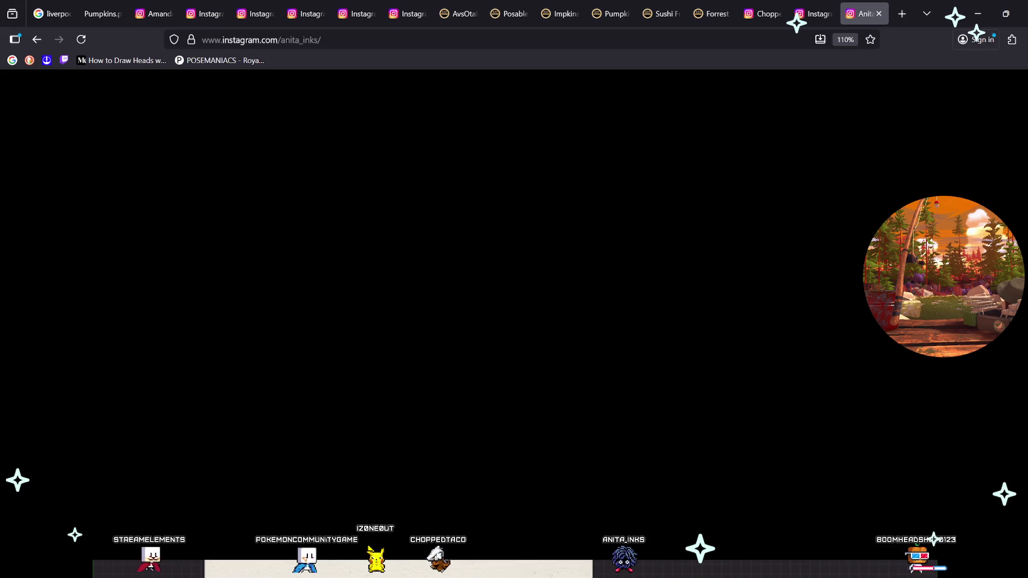
{"action": "key", "text": "Escape"}
{"action": "scroll", "coordinate": [524, 282], "scroll_direction": "down", "scroll_amount": 5}
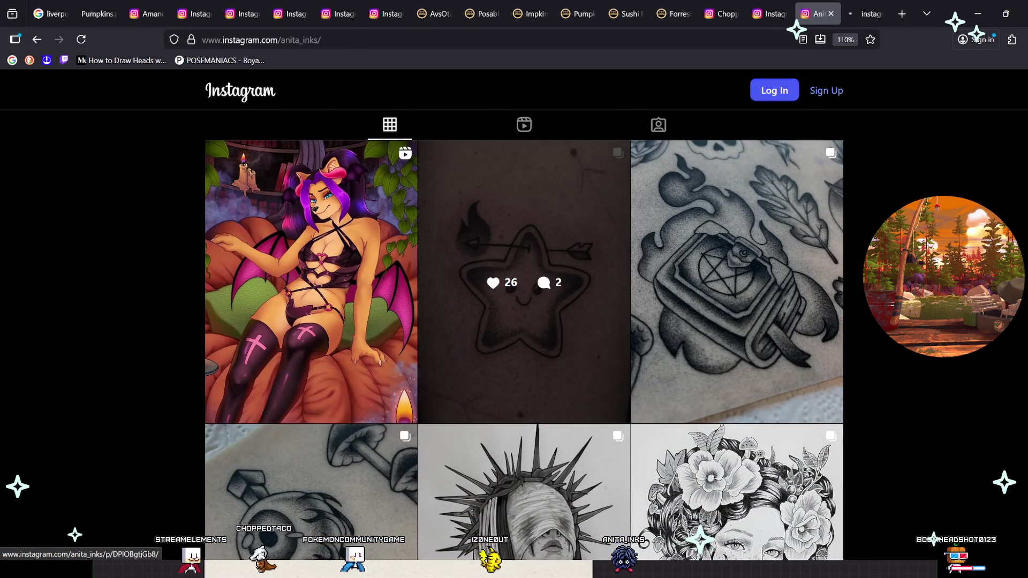
{"action": "left_click", "coordinate": [524, 282]}
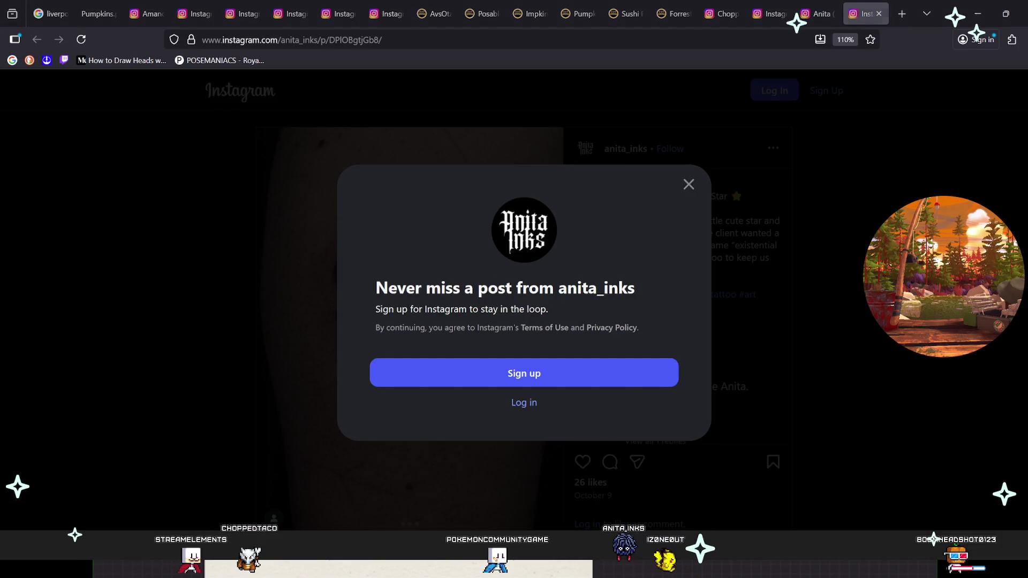
{"action": "key", "text": "Escape"}
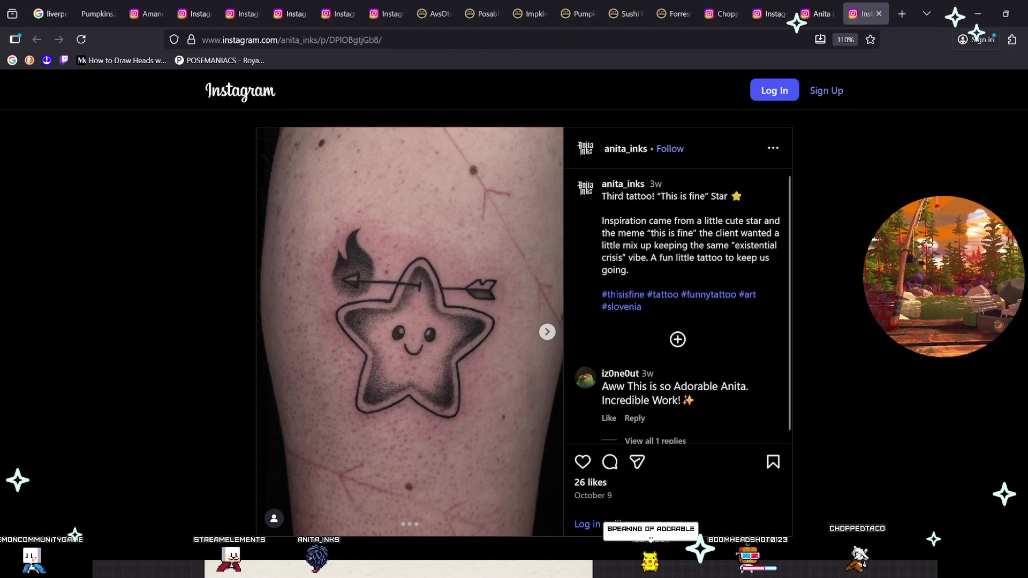
Advance the star tattoo post's carousel to its next slide.
{"action": "key", "text": "Right"}
{"action": "key", "text": "Right"}
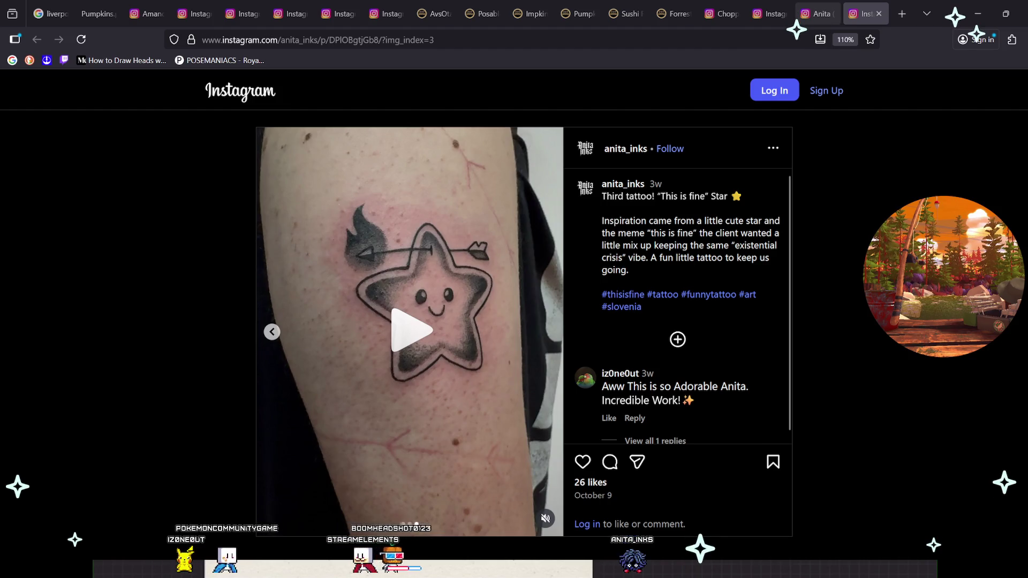
Open the Inktober Day 3 'Crown' post from the artist's grid and view its second, face close-up image.
{"action": "left_click", "coordinate": [817, 13]}
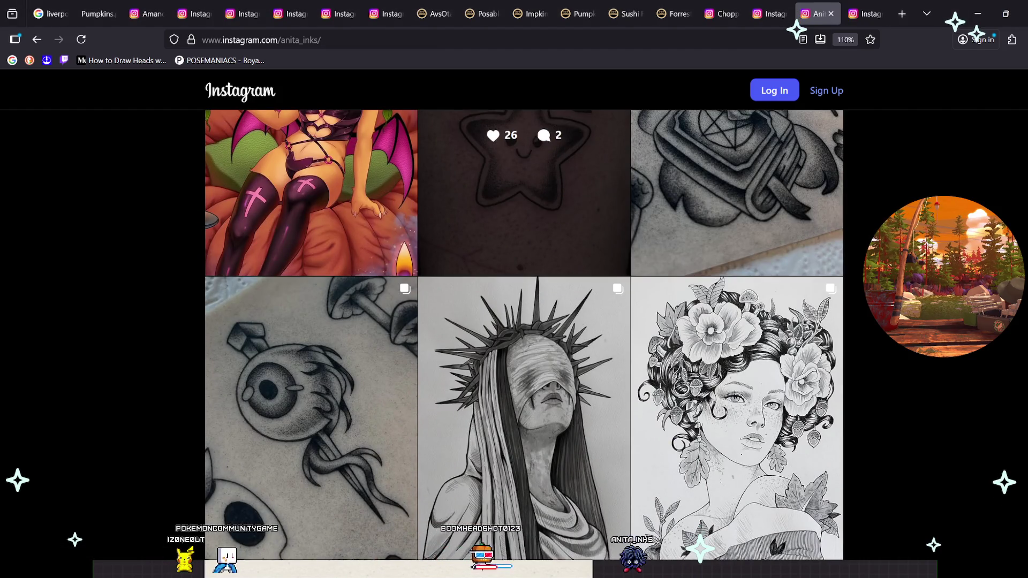
{"action": "scroll", "coordinate": [524, 375], "scroll_direction": "down", "scroll_amount": 2}
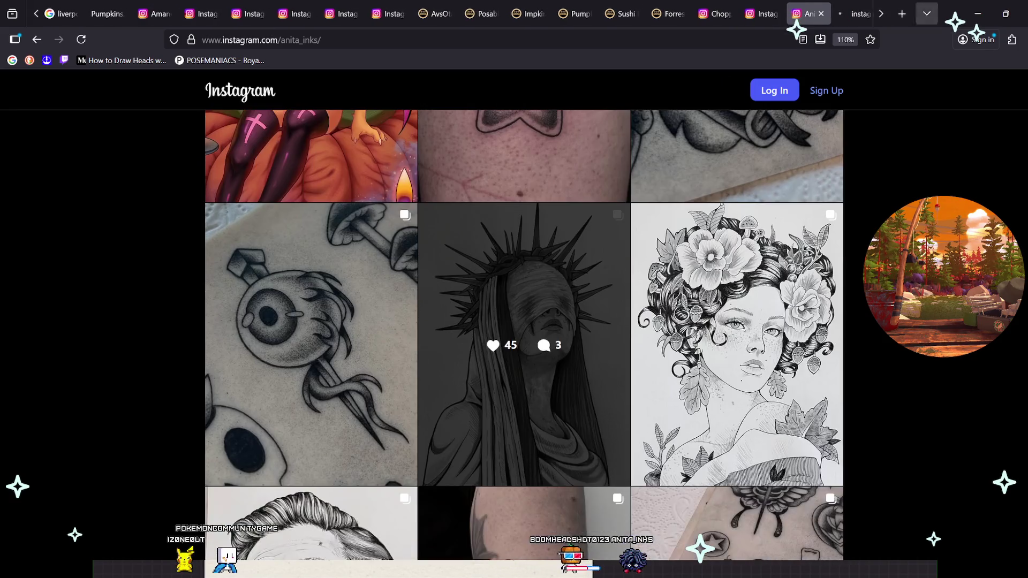
{"action": "left_click", "coordinate": [524, 342]}
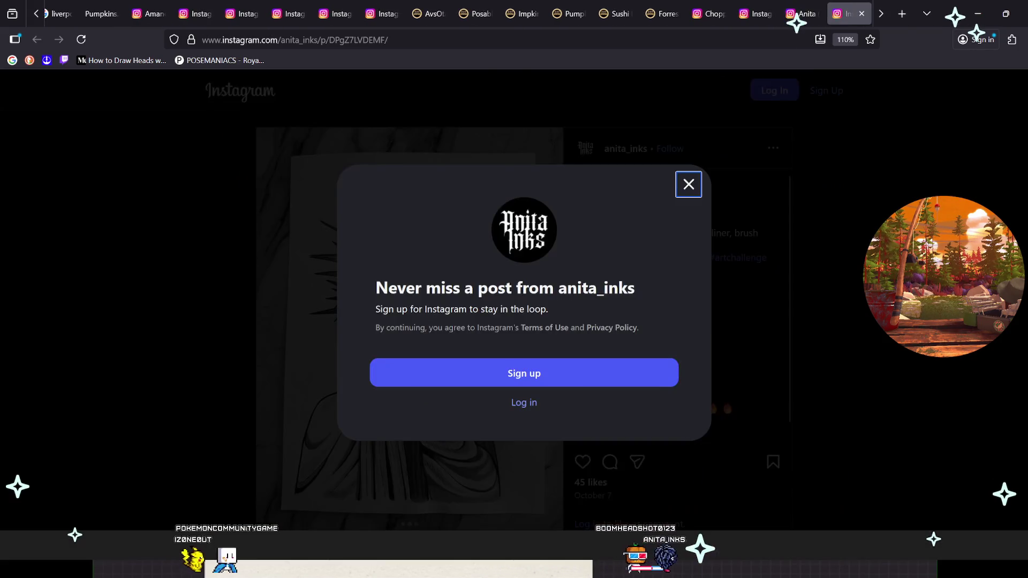
{"action": "left_click", "coordinate": [641, 175]}
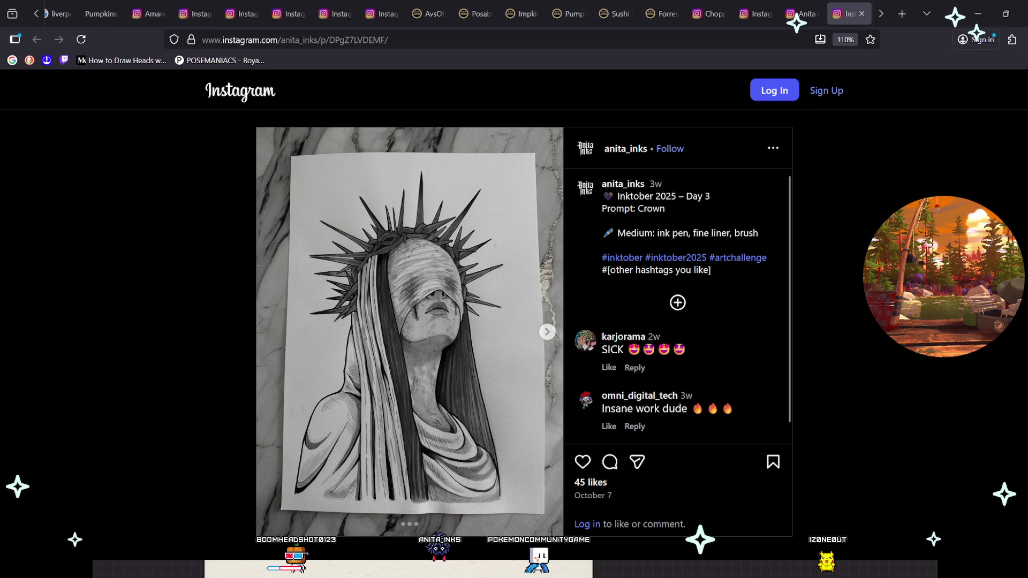
{"action": "key", "text": "Right"}
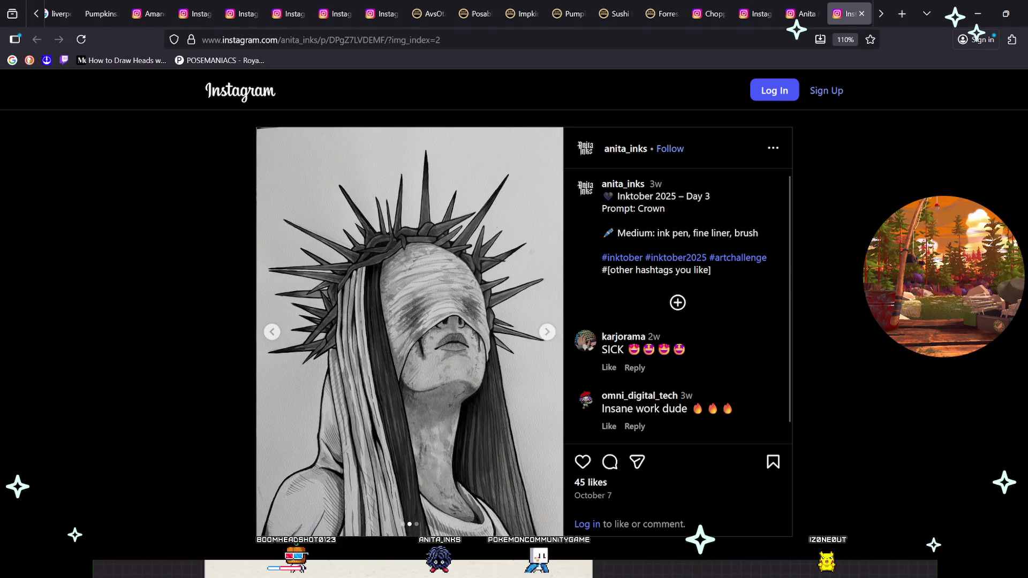
Advance the crown post to its third photo, then switch to the streamer's profile tab.
{"action": "key", "text": "Right"}
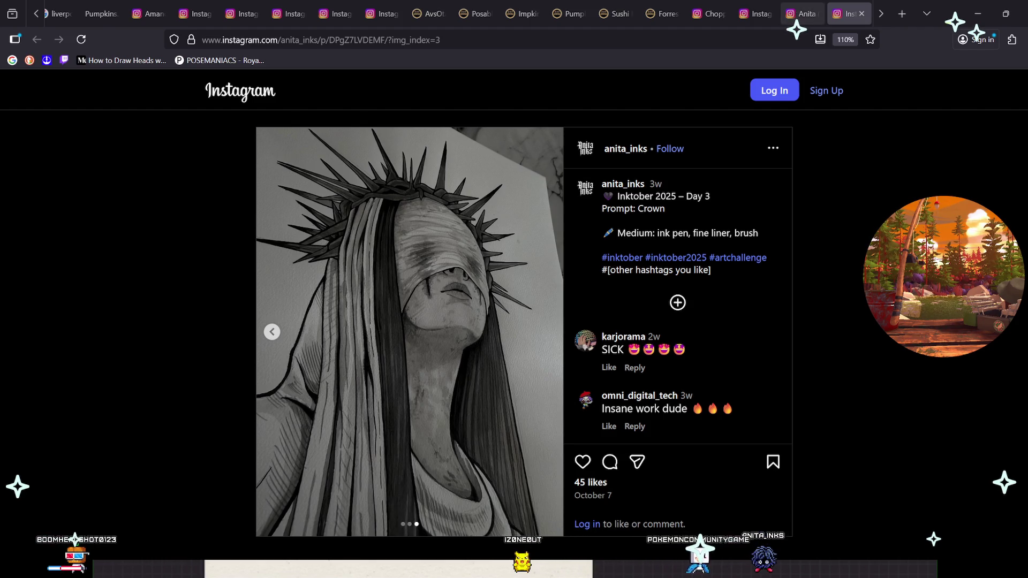
{"action": "left_click", "coordinate": [708, 14]}
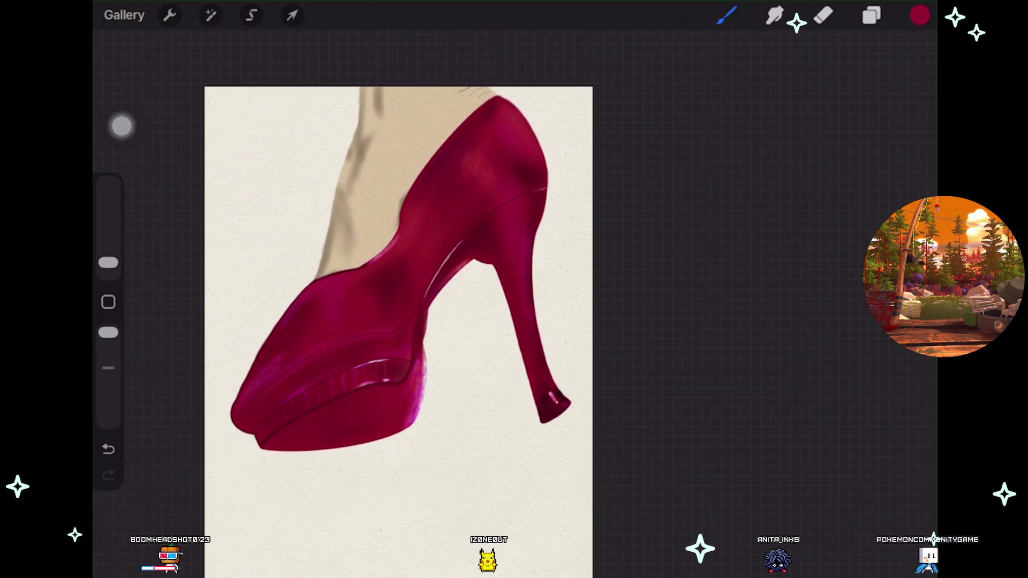
Zoom out and back in on the magenta platform heel painting.
{"action": "scroll", "coordinate": [393, 332], "scroll_direction": "down", "scroll_amount": 2}
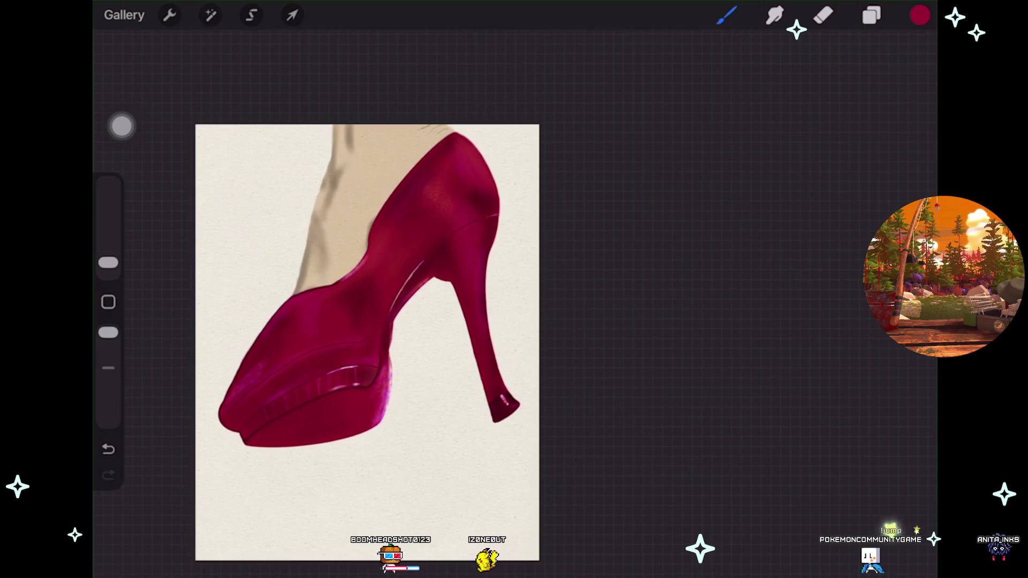
{"action": "scroll", "coordinate": [367, 343], "scroll_direction": "up", "scroll_amount": 5}
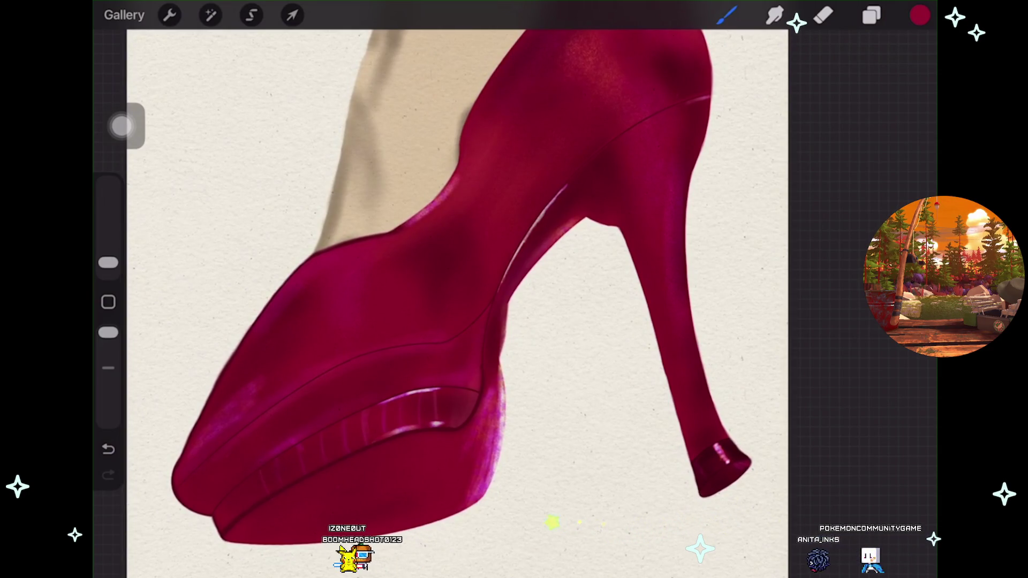
Check Layer 29's visibility and pick the Highlights shimmer brush.
{"action": "scroll", "coordinate": [458, 300], "scroll_direction": "down", "scroll_amount": 1}
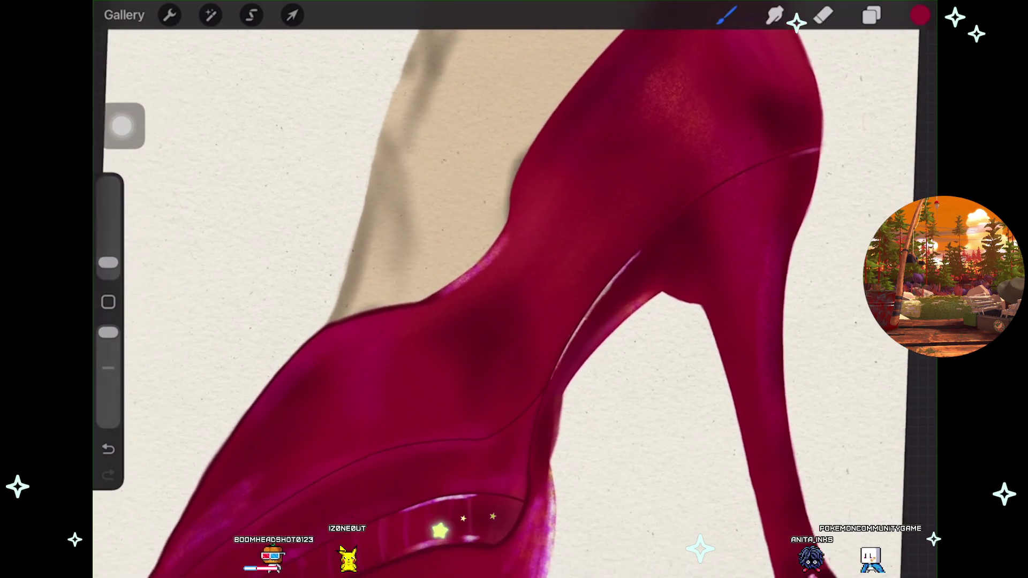
{"action": "left_click", "coordinate": [871, 15]}
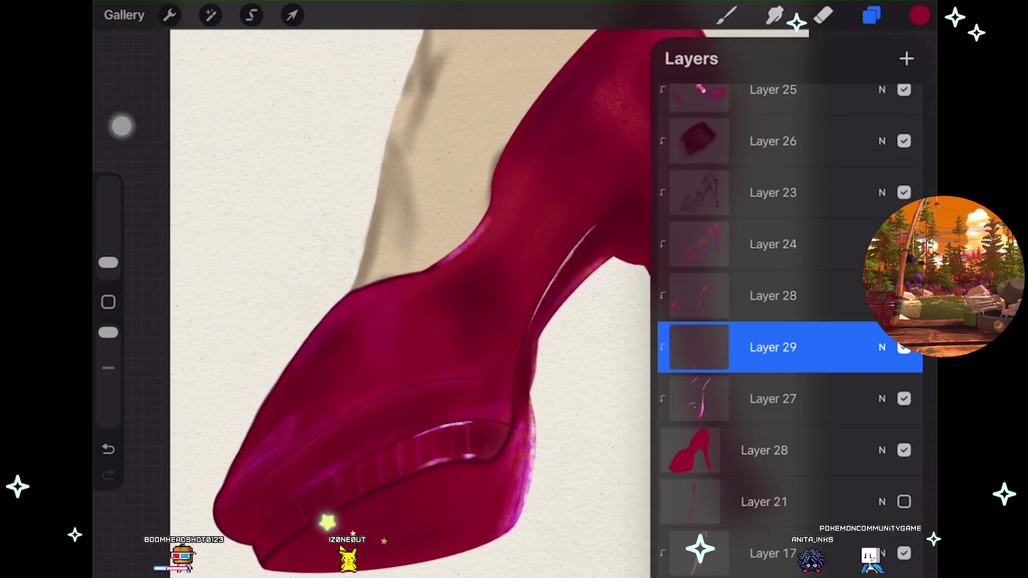
{"action": "left_click", "coordinate": [903, 348]}
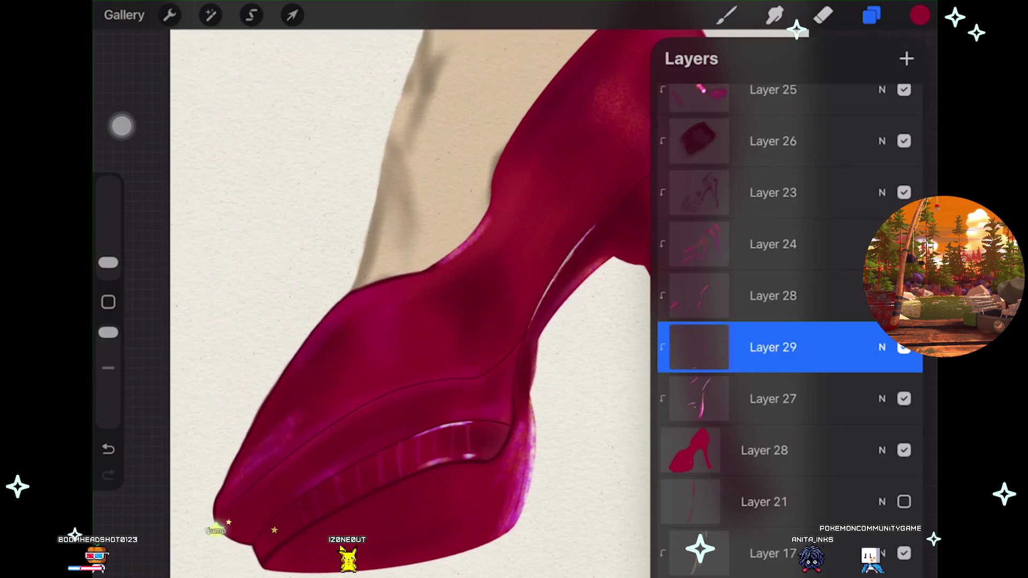
{"action": "scroll", "coordinate": [407, 300], "scroll_direction": "up", "scroll_amount": 2}
{"action": "scroll", "coordinate": [375, 300], "scroll_direction": "up", "scroll_amount": 1}
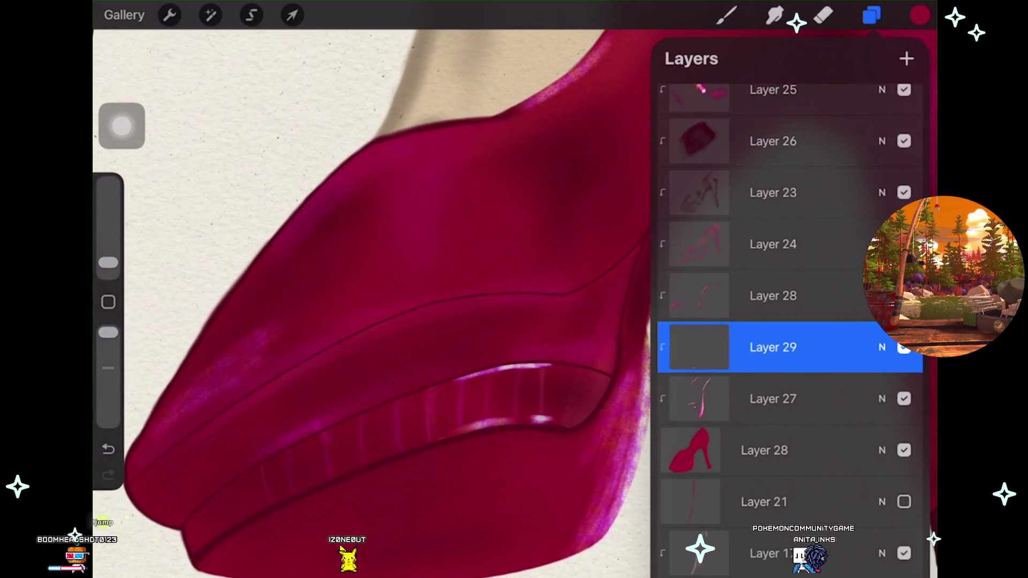
{"action": "left_click", "coordinate": [727, 15]}
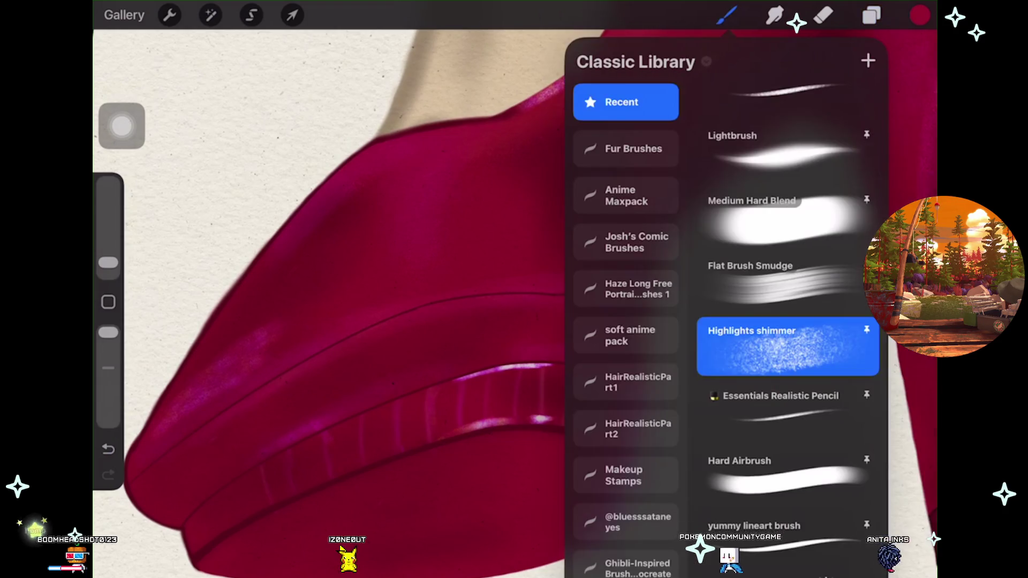
{"action": "left_click", "coordinate": [726, 15]}
Add a new clipped layer above Layer 29 and resume painting.
{"action": "scroll", "coordinate": [407, 300], "scroll_direction": "down", "scroll_amount": 1}
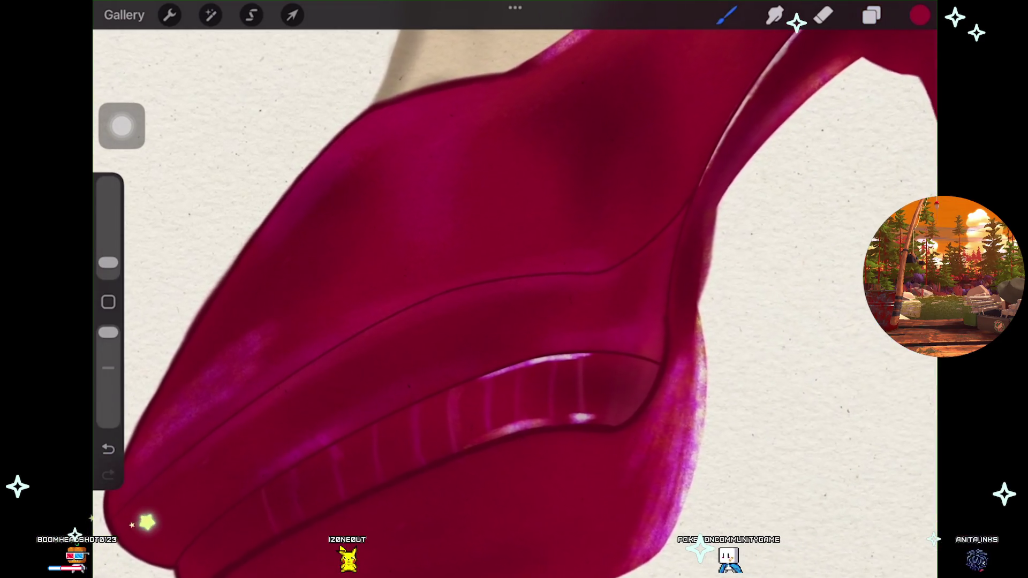
{"action": "scroll", "coordinate": [514, 300], "scroll_direction": "left", "scroll_amount": 1}
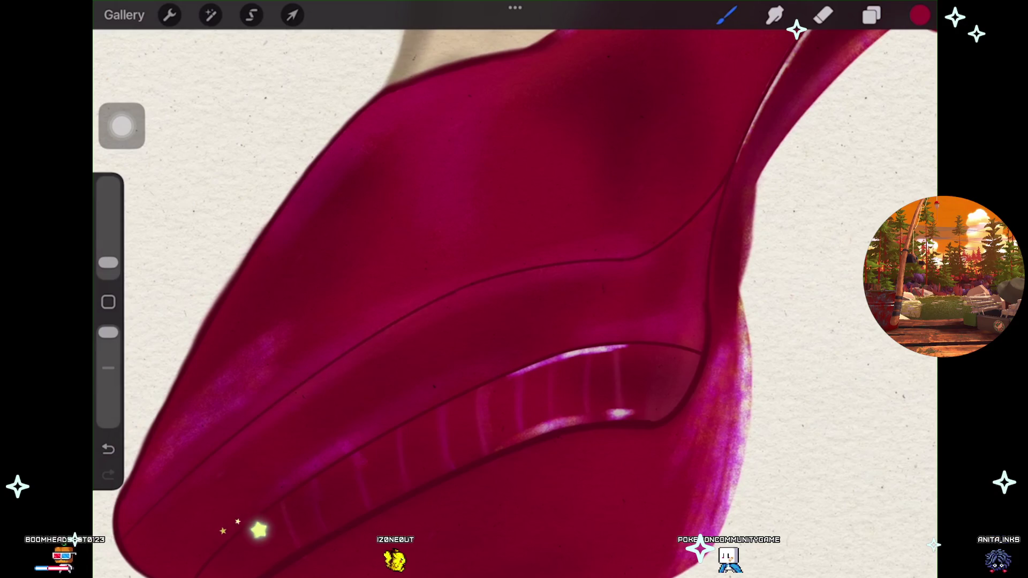
{"action": "key", "text": "ctrl+z"}
{"action": "scroll", "coordinate": [407, 300], "scroll_direction": "up", "scroll_amount": 2}
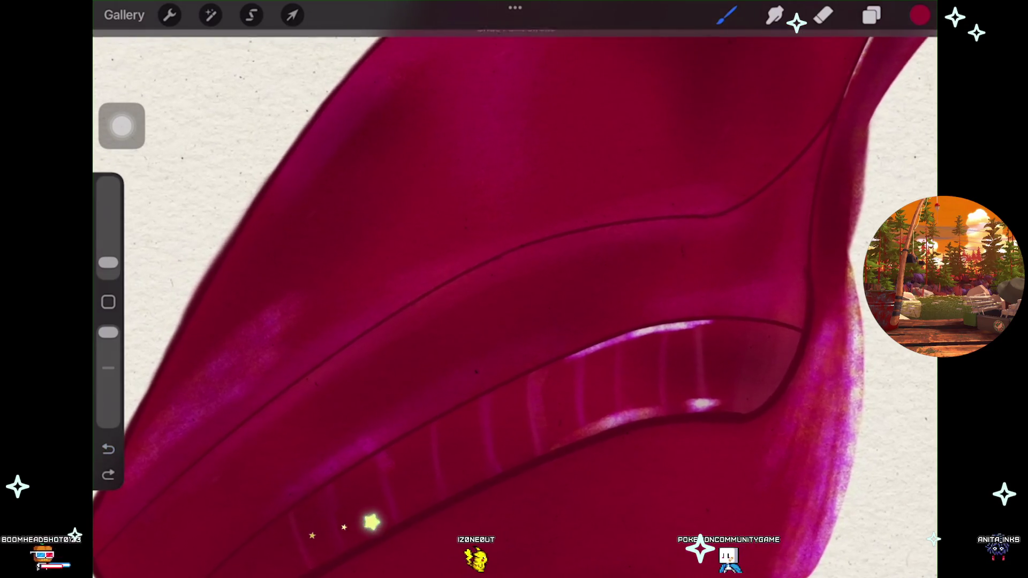
{"action": "left_click", "coordinate": [871, 15]}
{"action": "key", "text": "ctrl+shift+z"}
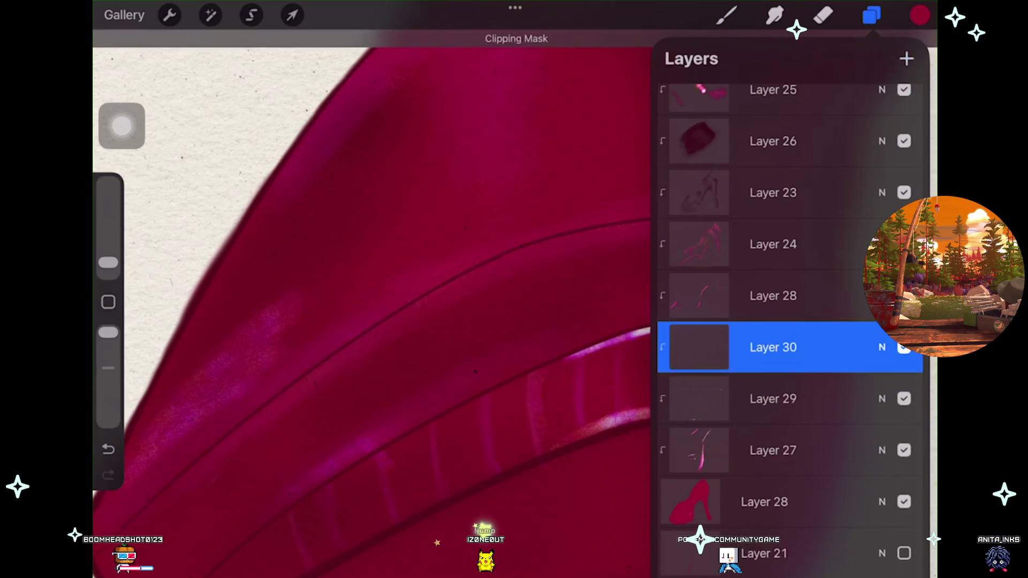
{"action": "key", "text": "b"}
{"action": "scroll", "coordinate": [514, 299], "scroll_direction": "up", "scroll_amount": 2}
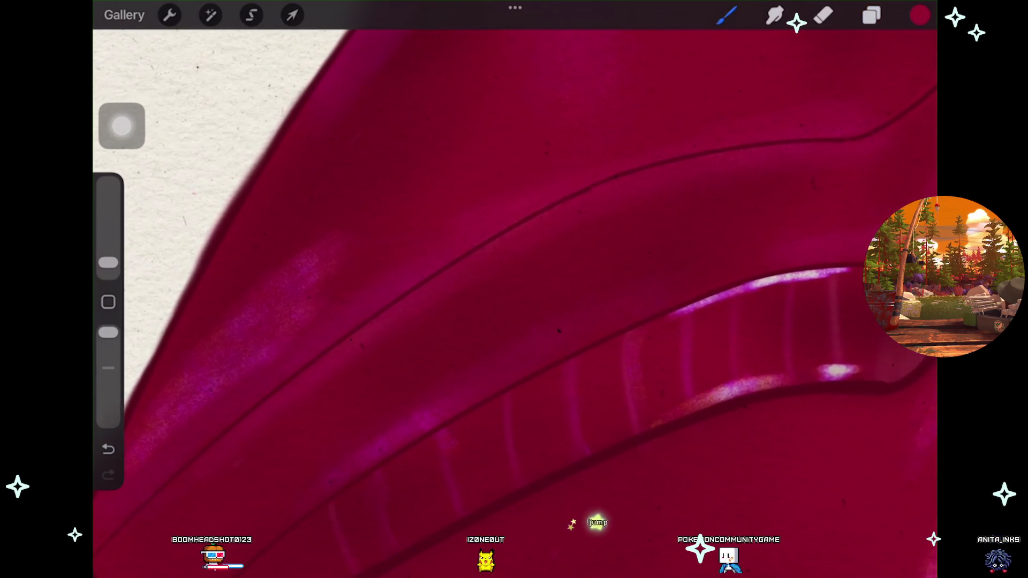
Paint shimmering pink highlights along the platform ridges, then add another clipped layer.
{"action": "key", "text": "ctrl+z"}
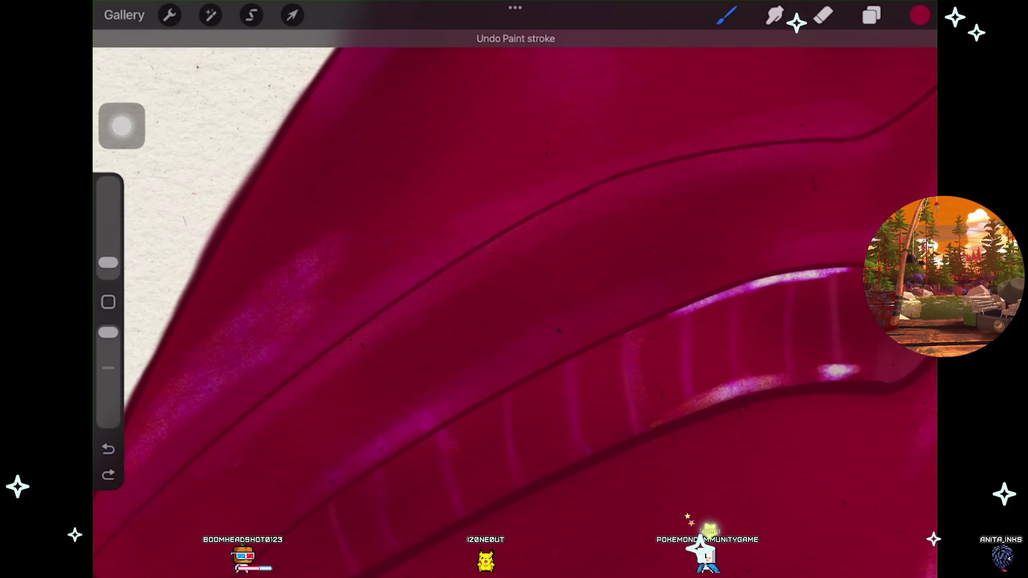
{"action": "scroll", "coordinate": [514, 289], "scroll_direction": "up", "scroll_amount": 1}
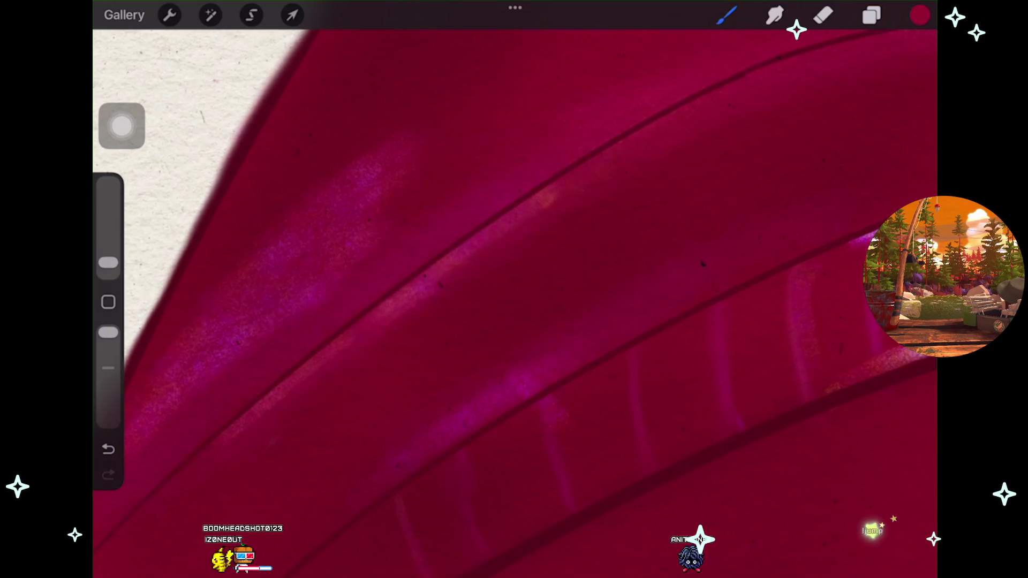
{"action": "scroll", "coordinate": [513, 289], "scroll_direction": "down", "scroll_amount": 3}
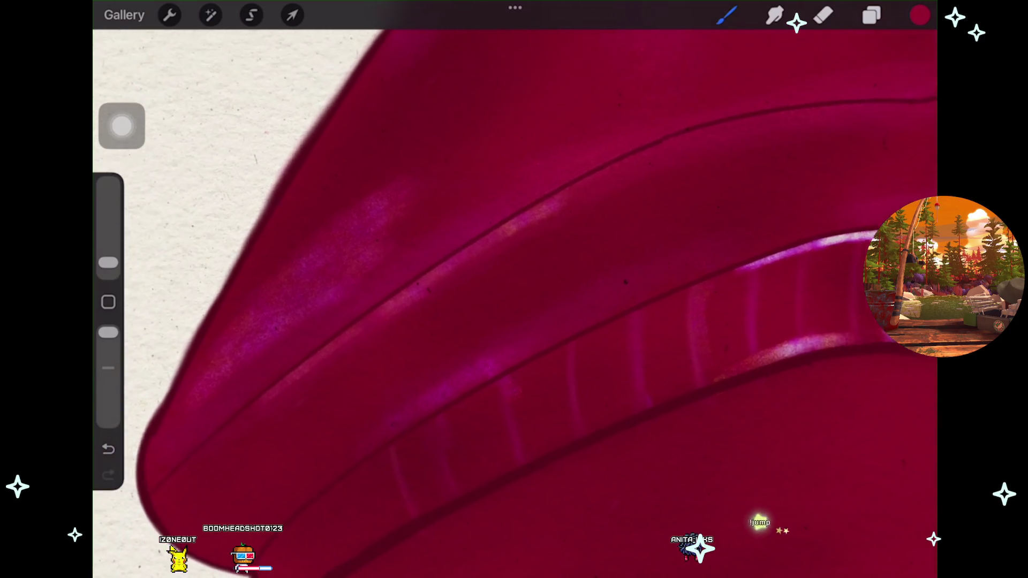
{"action": "key", "text": "ctrl+z"}
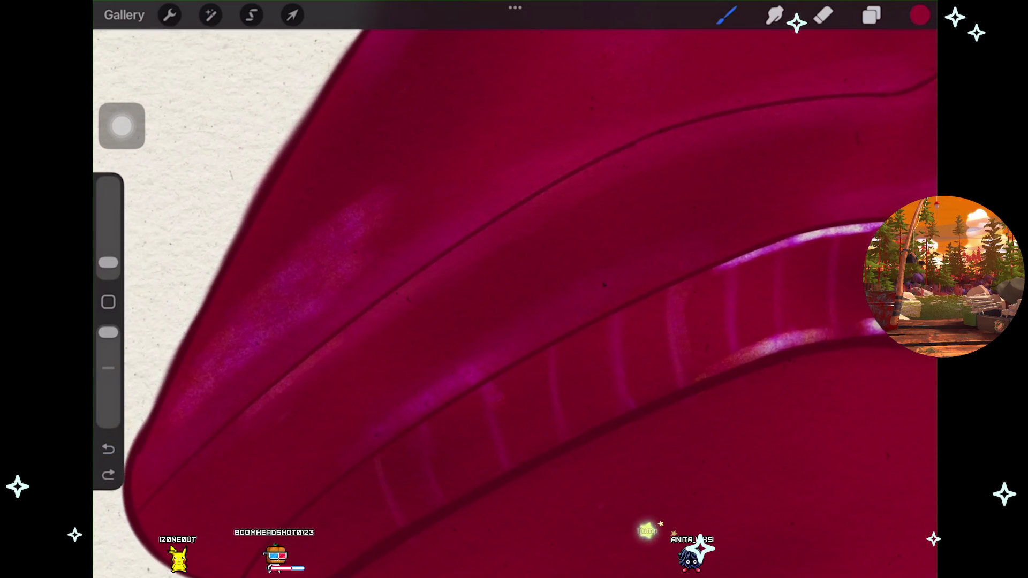
{"action": "key", "text": "ctrl+shift+z"}
{"action": "scroll", "coordinate": [514, 289], "scroll_direction": "up", "scroll_amount": 3}
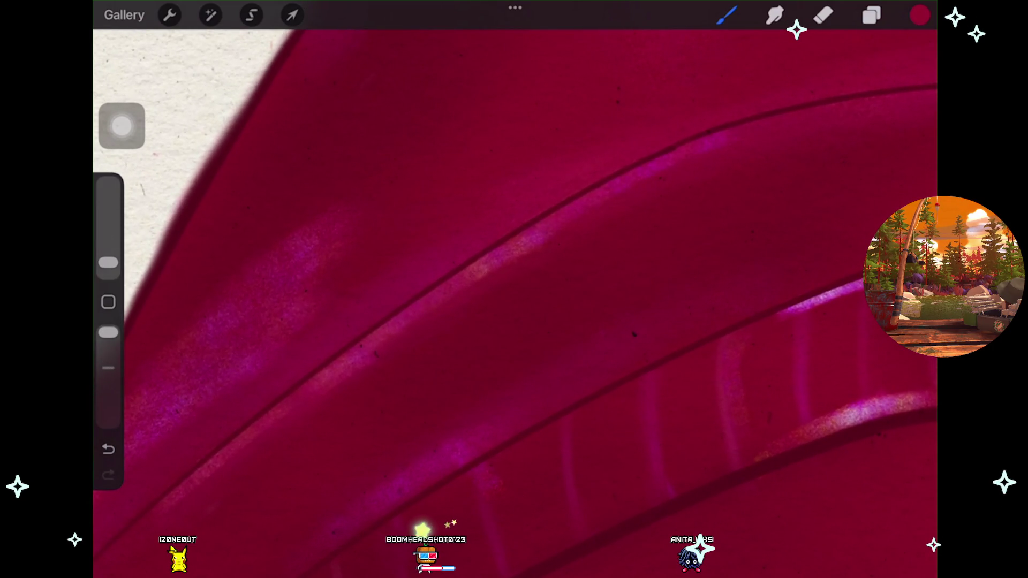
{"action": "scroll", "coordinate": [514, 289], "scroll_direction": "down", "scroll_amount": 3}
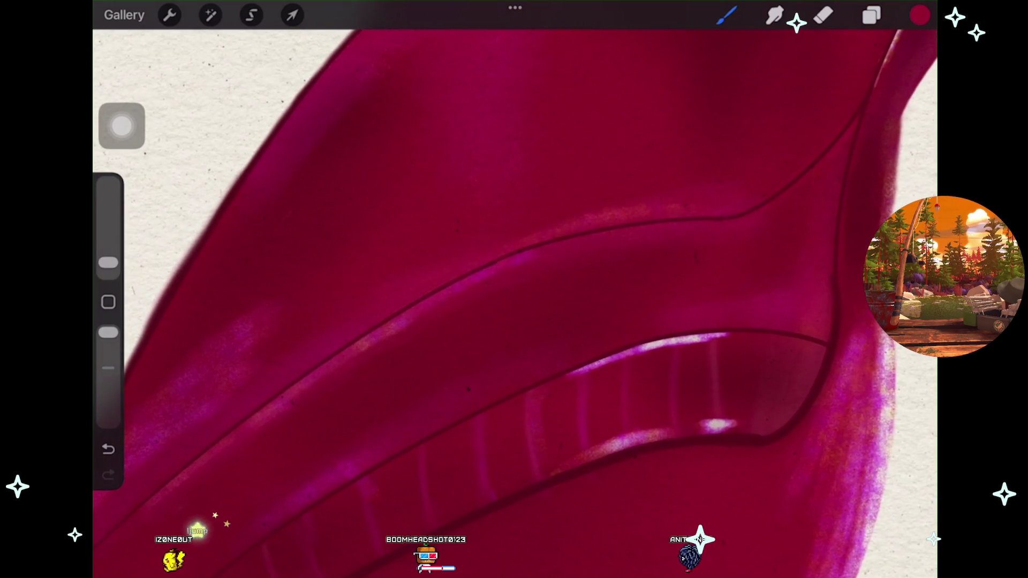
{"action": "left_click", "coordinate": [108, 448]}
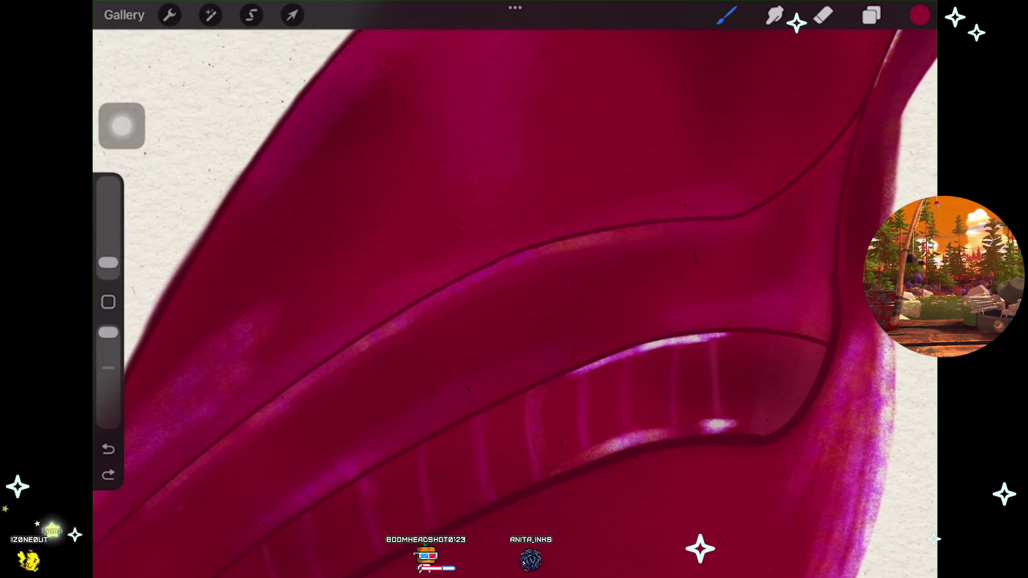
{"action": "left_click", "coordinate": [108, 474]}
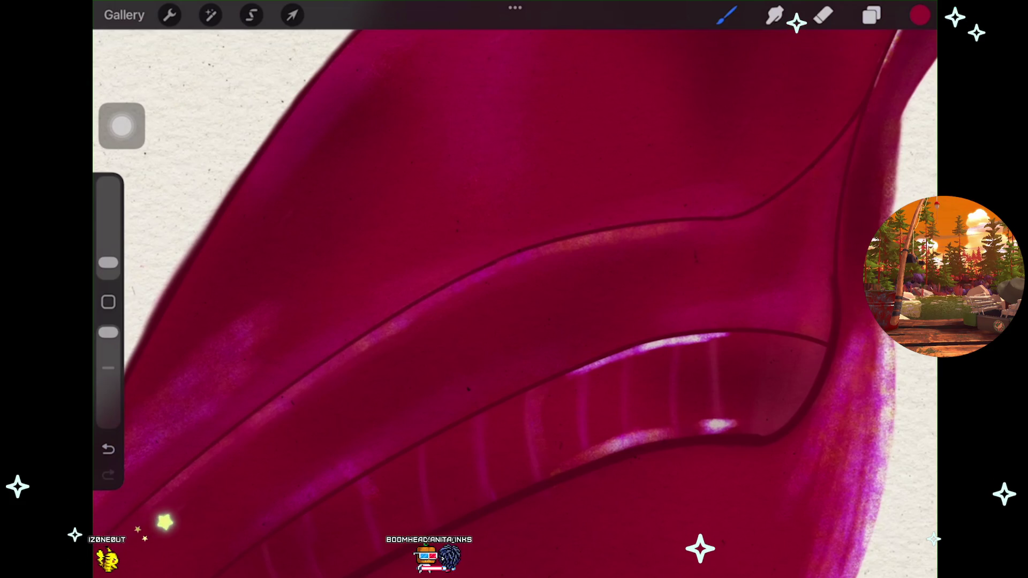
{"action": "scroll", "coordinate": [514, 289], "scroll_direction": "down", "scroll_amount": 3}
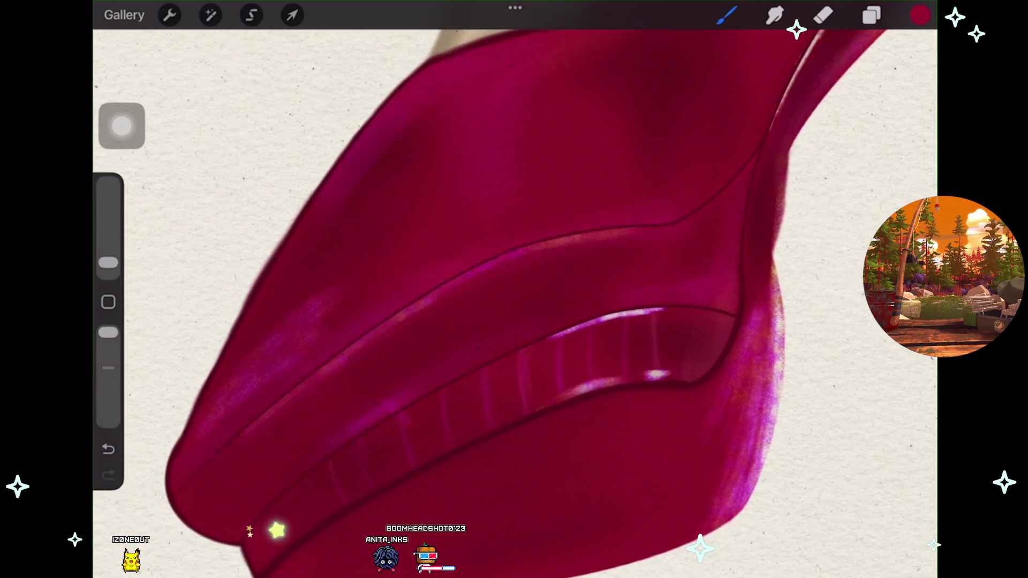
{"action": "left_click", "coordinate": [871, 15]}
{"action": "left_click", "coordinate": [906, 57]}
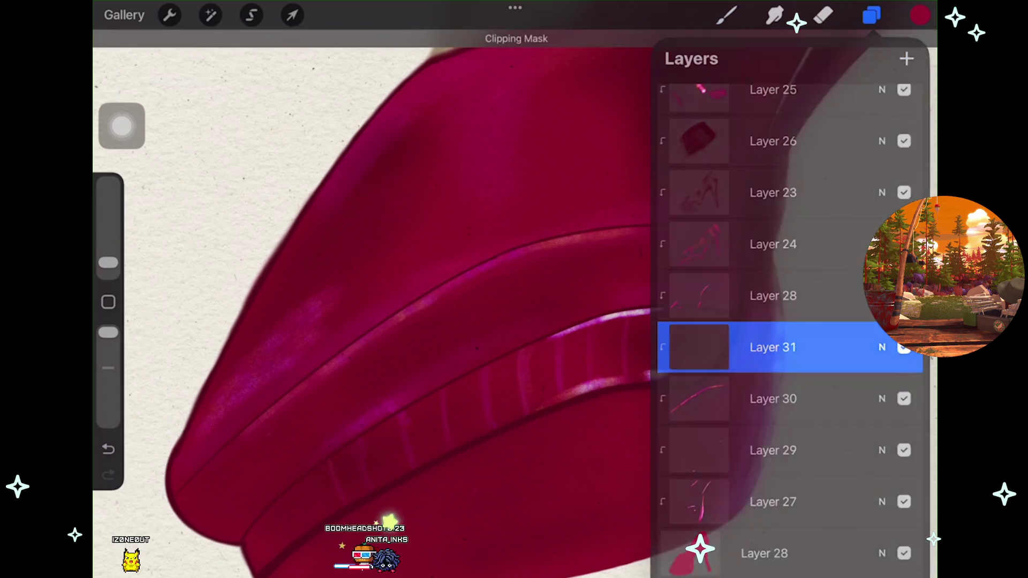
Brush a faint pale-pink sheen along the toe's upper curve on clipped Layer 31.
{"action": "left_click", "coordinate": [726, 15]}
{"action": "scroll", "coordinate": [513, 289], "scroll_direction": "up", "scroll_amount": 3}
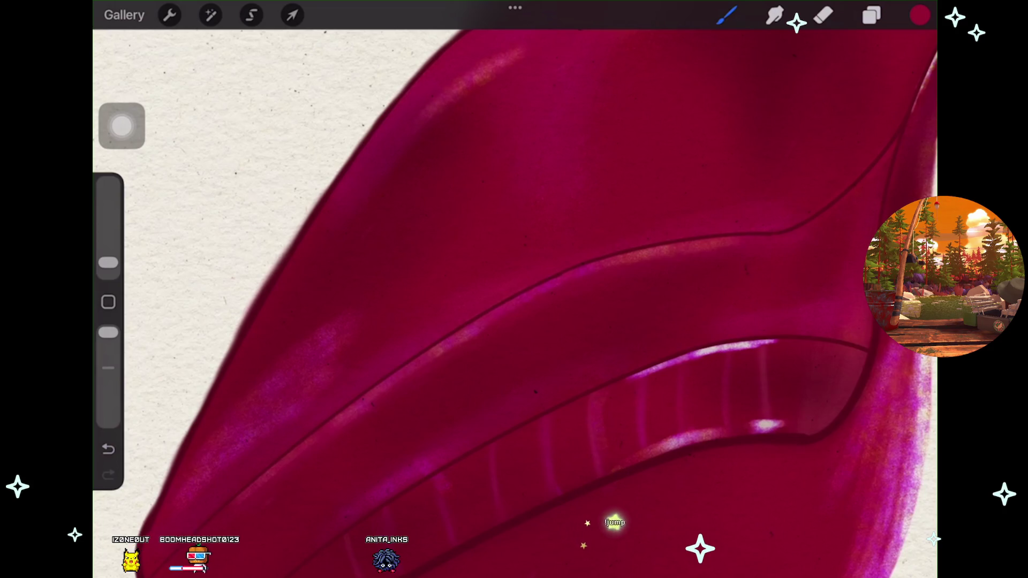
{"action": "scroll", "coordinate": [513, 300], "scroll_direction": "right", "scroll_amount": 2}
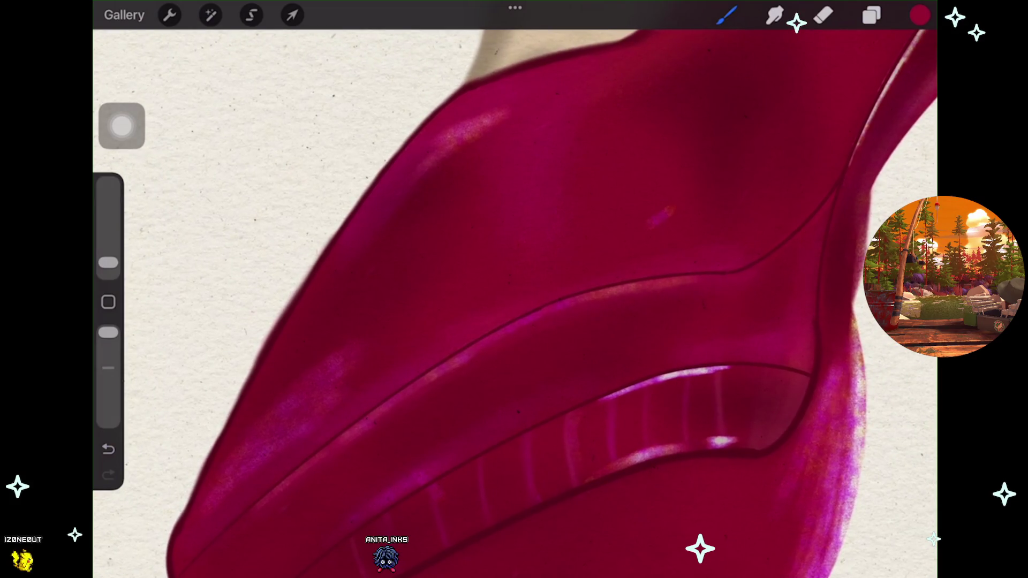
{"action": "key", "text": "ctrl+z"}
{"action": "key", "text": "ctrl+shift+z"}
{"action": "scroll", "coordinate": [514, 300], "scroll_direction": "up", "scroll_amount": 2}
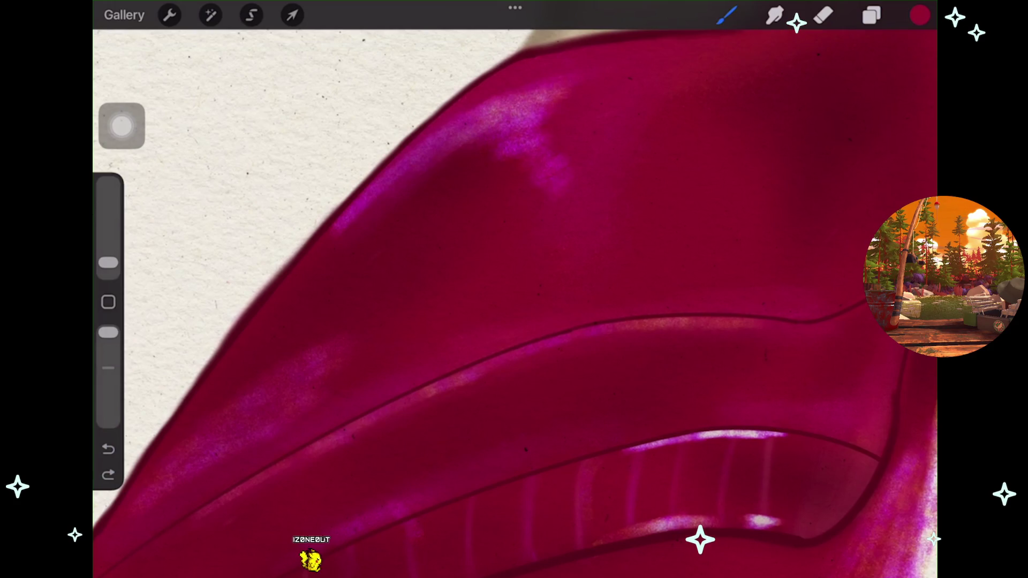
{"action": "left_click_drag", "start_coordinate": [568, 161], "coordinate": [471, 247]}
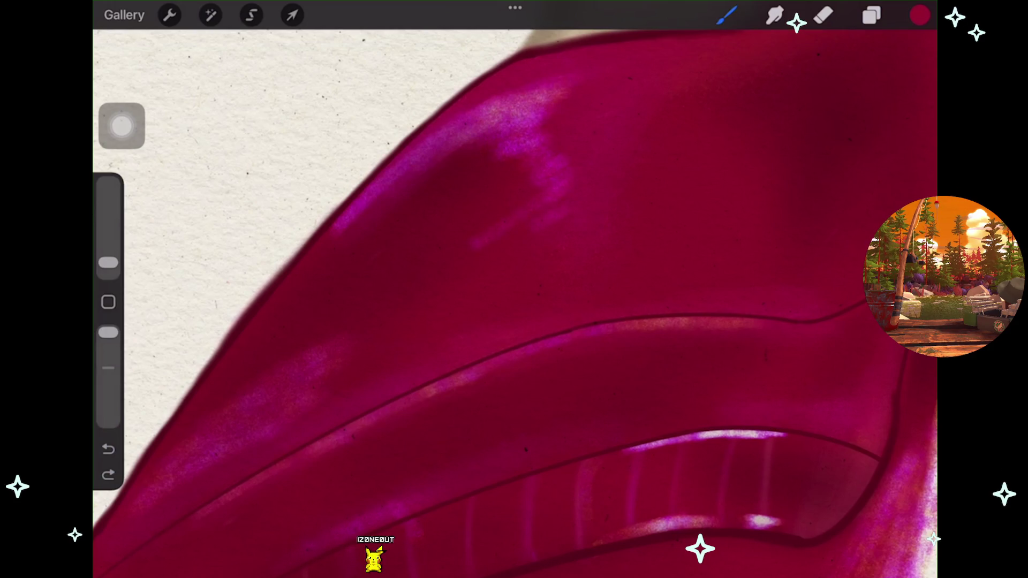
Paint faint pink highlight strokes across the toe, undoing the unwanted ones.
{"action": "scroll", "coordinate": [513, 289], "scroll_direction": "up", "scroll_amount": 2}
{"action": "scroll", "coordinate": [513, 300], "scroll_direction": "down", "scroll_amount": 3}
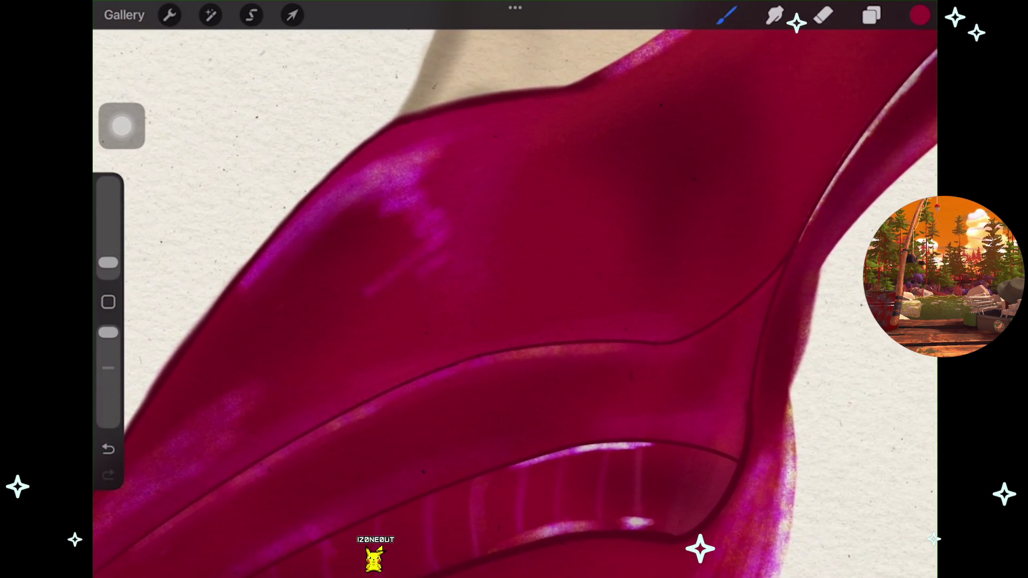
{"action": "left_click_drag", "start_coordinate": [607, 315], "coordinate": [679, 305]}
{"action": "key", "text": "ctrl+z"}
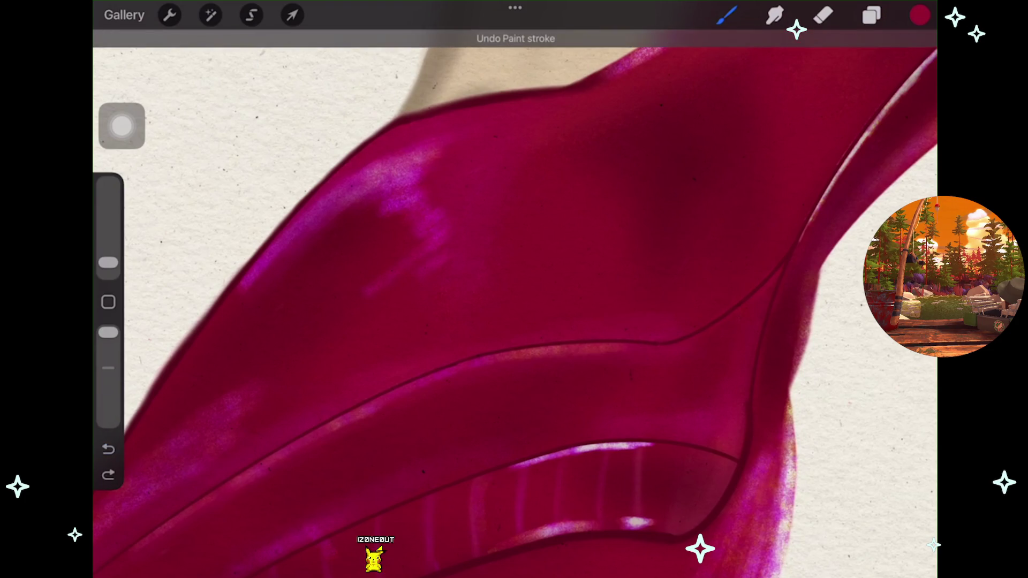
{"action": "scroll", "coordinate": [513, 289], "scroll_direction": "up", "scroll_amount": 2}
{"action": "left_click_drag", "start_coordinate": [656, 308], "coordinate": [722, 303]}
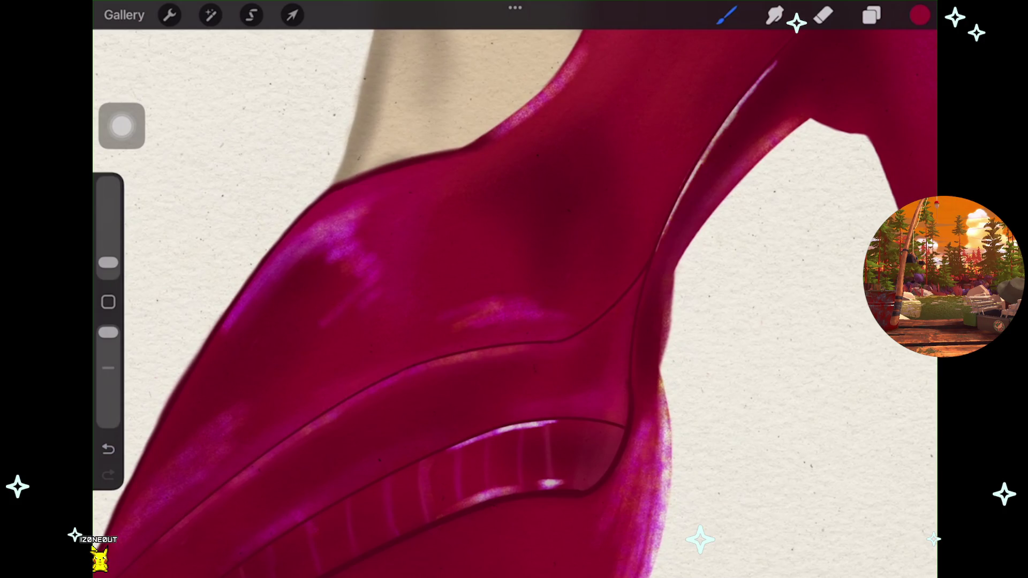
{"action": "key", "text": "ctrl+z"}
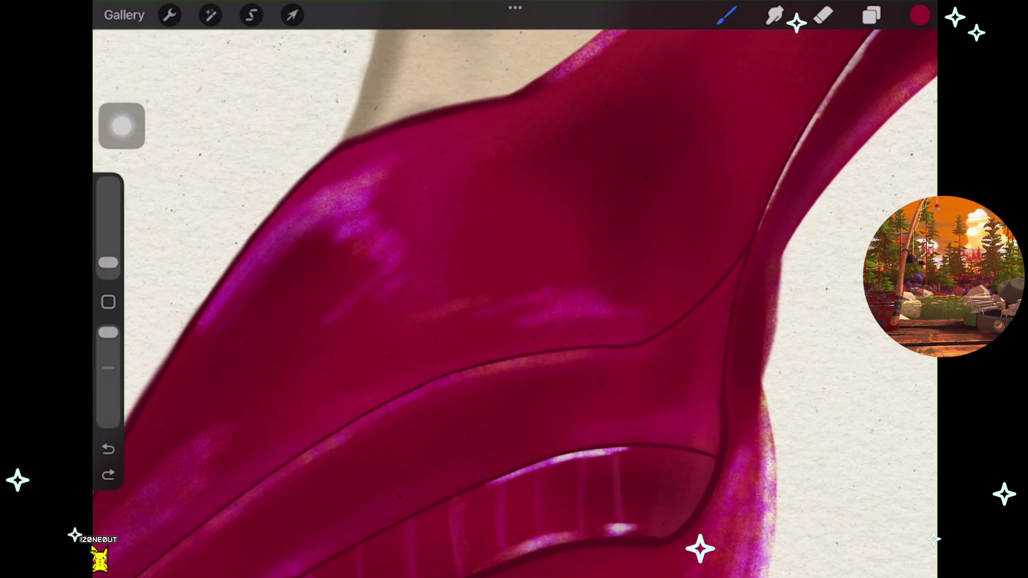
{"action": "key", "text": "ctrl+z"}
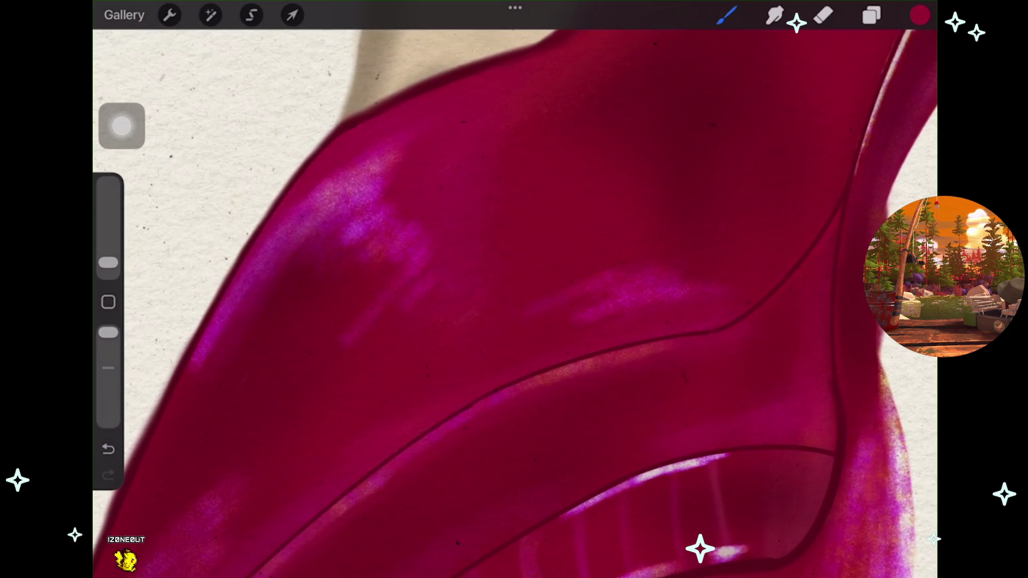
Try a short bright highlight stroke, then undo it and the extra strokes.
{"action": "scroll", "coordinate": [514, 299], "scroll_direction": "down", "scroll_amount": 3}
{"action": "scroll", "coordinate": [513, 300], "scroll_direction": "up", "scroll_amount": 2}
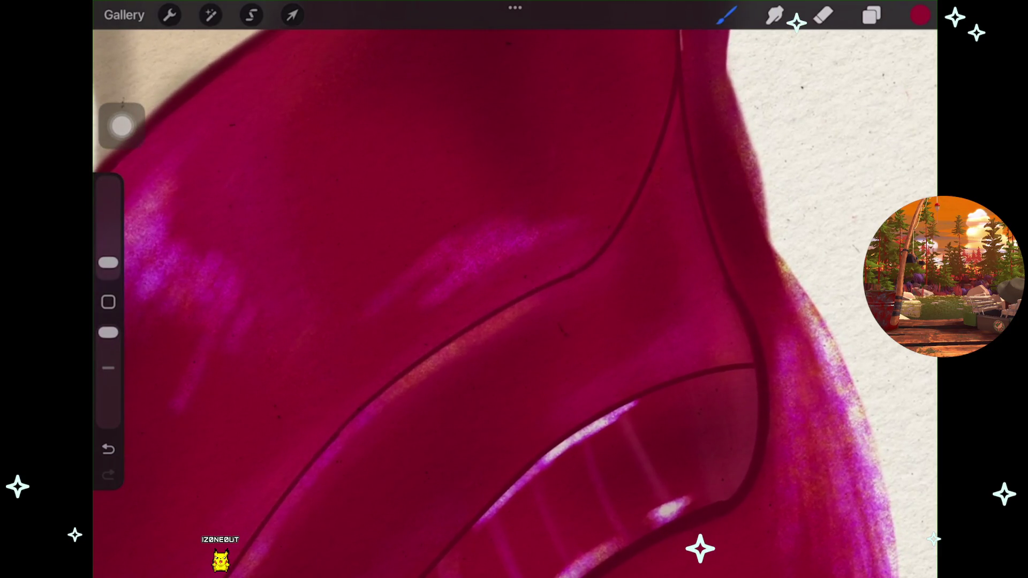
{"action": "left_click_drag", "start_coordinate": [444, 241], "coordinate": [498, 207]}
{"action": "left_click", "coordinate": [108, 448]}
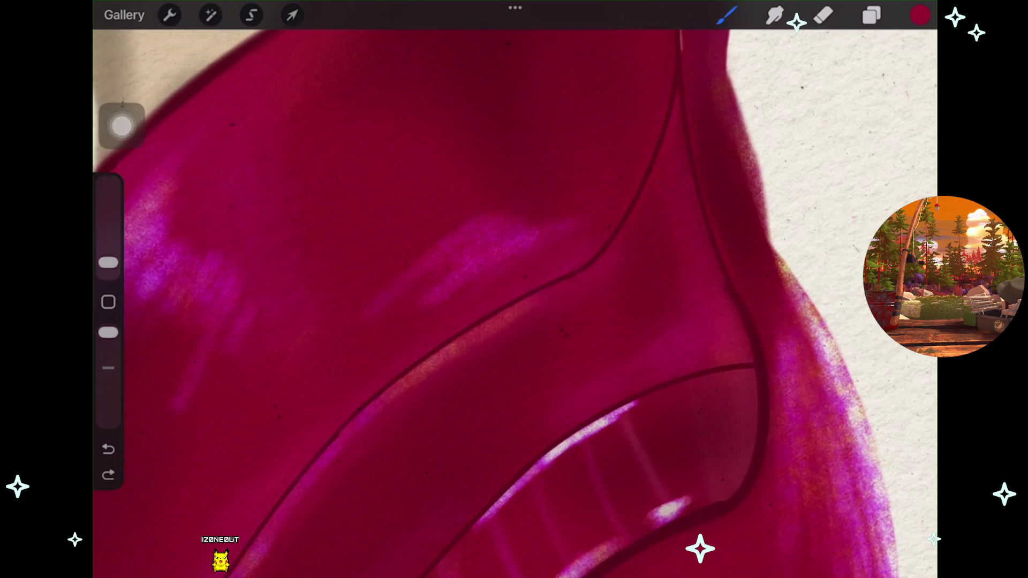
{"action": "scroll", "coordinate": [513, 299], "scroll_direction": "down", "scroll_amount": 5}
{"action": "scroll", "coordinate": [514, 299], "scroll_direction": "up", "scroll_amount": 3}
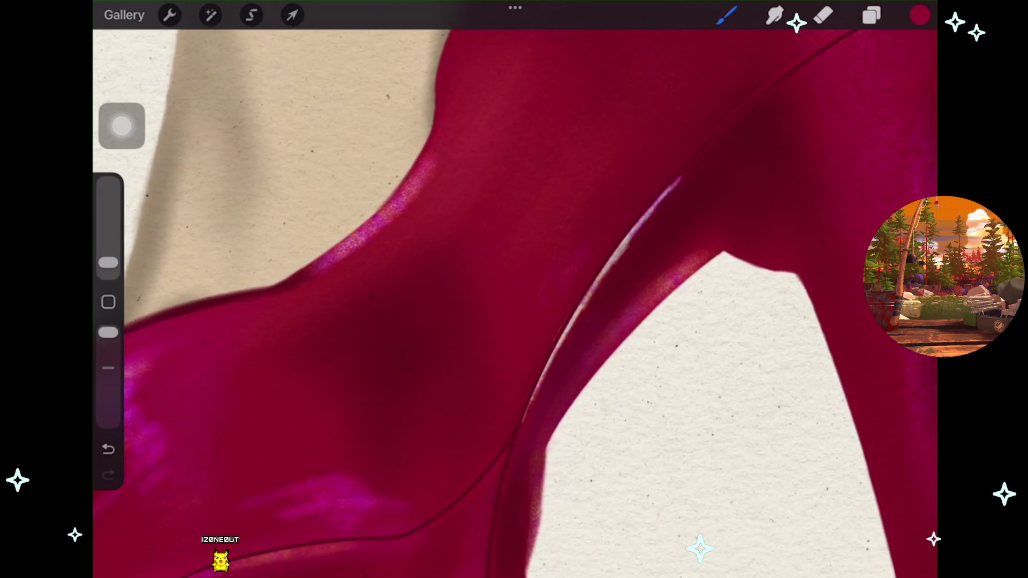
{"action": "key", "text": "ctrl+z"}
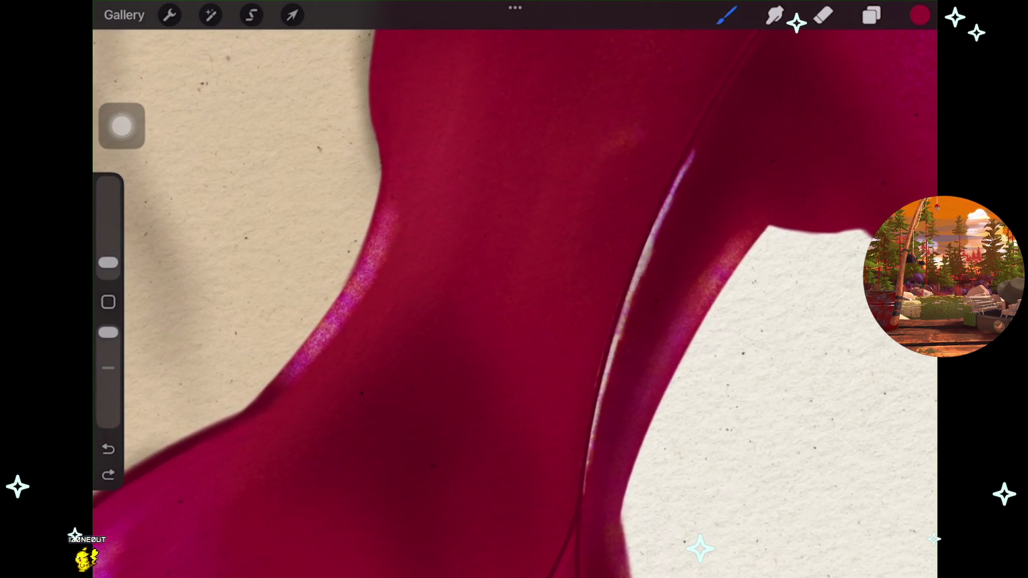
{"action": "key", "text": "ctrl+z"}
Add clipped Layer 32 and paint a thin pink streak along the heel's inner curve.
{"action": "key", "text": "l"}
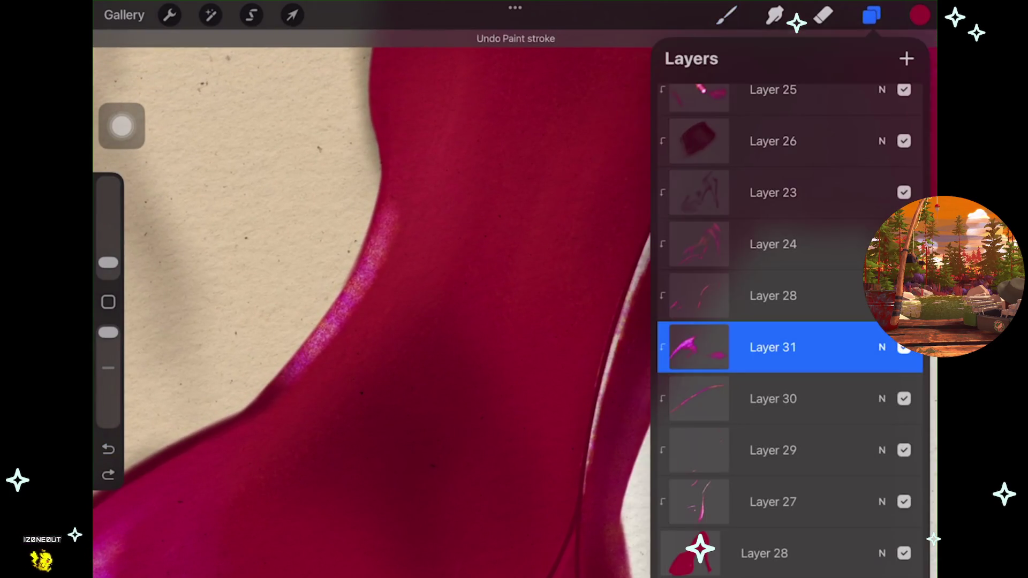
{"action": "key", "text": "ctrl+shift+n"}
{"action": "key", "text": "b"}
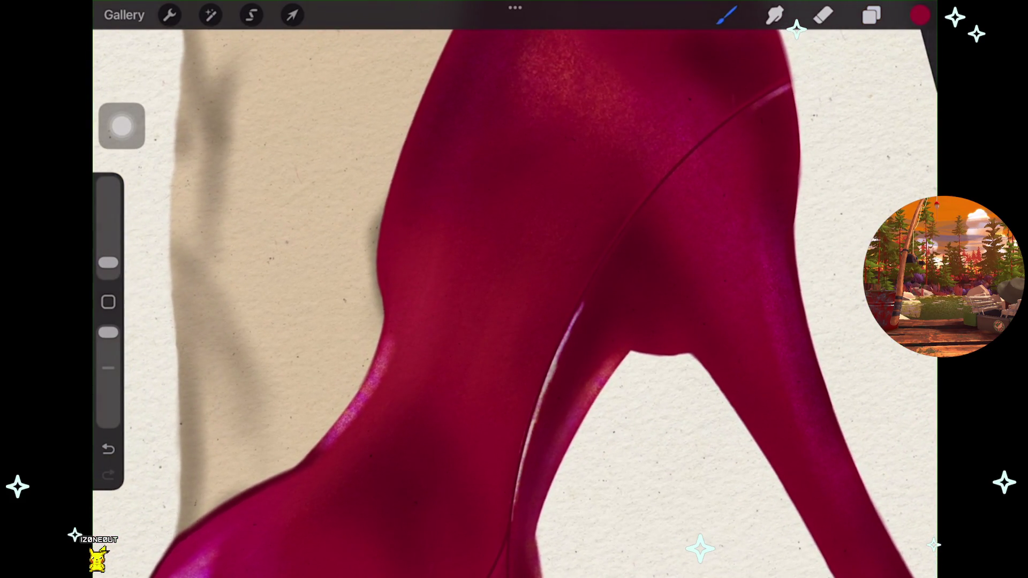
{"action": "key", "text": "ctrl+z"}
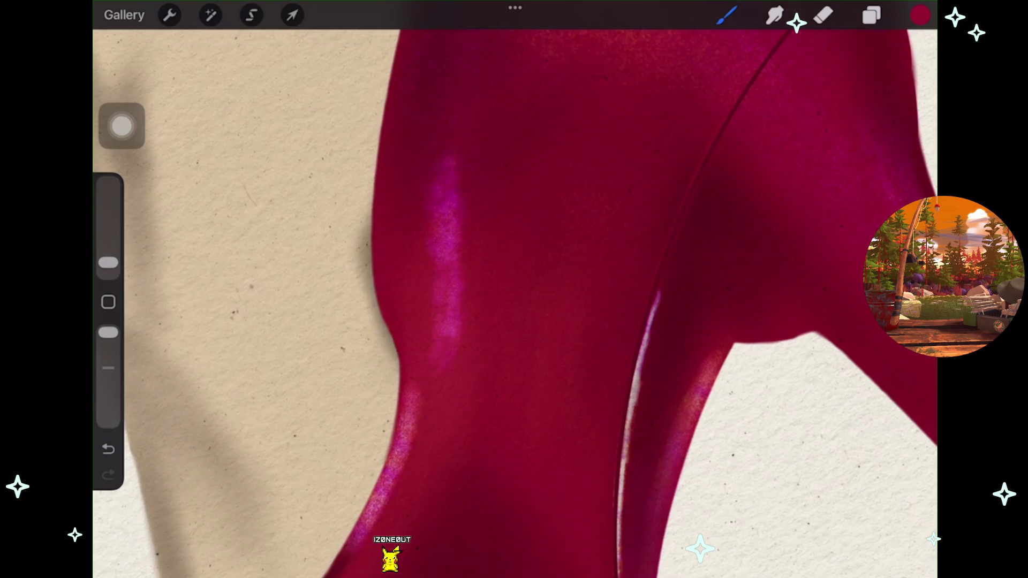
{"action": "scroll", "coordinate": [513, 289], "scroll_direction": "down", "scroll_amount": 5}
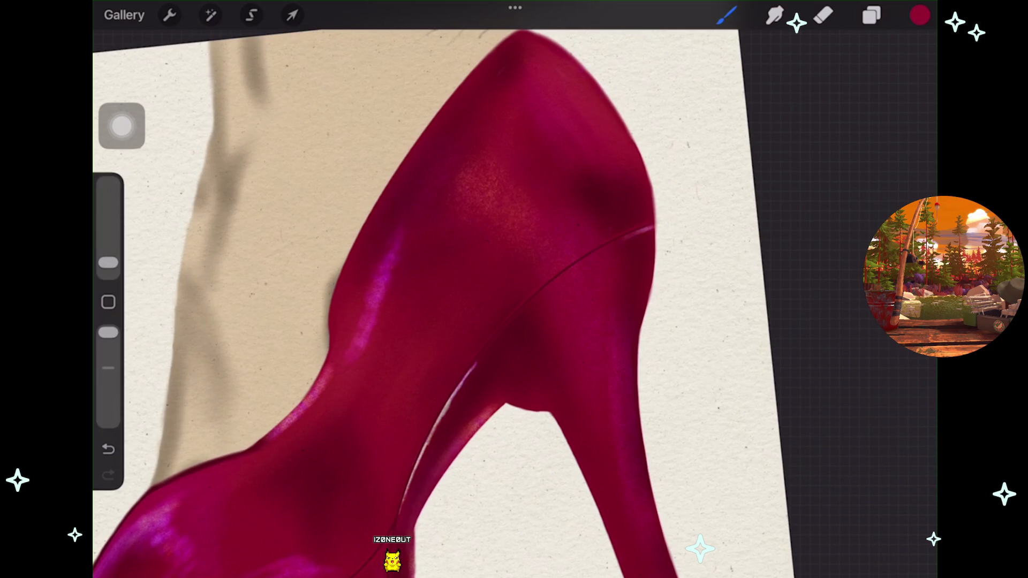
{"action": "scroll", "coordinate": [514, 289], "scroll_direction": "up", "scroll_amount": 5}
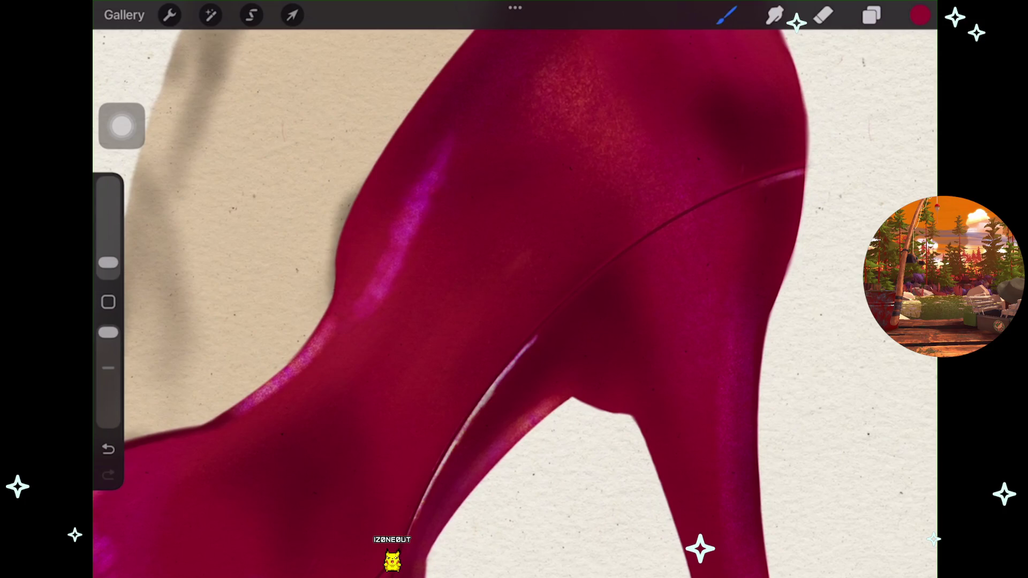
{"action": "key", "text": "ctrl+z"}
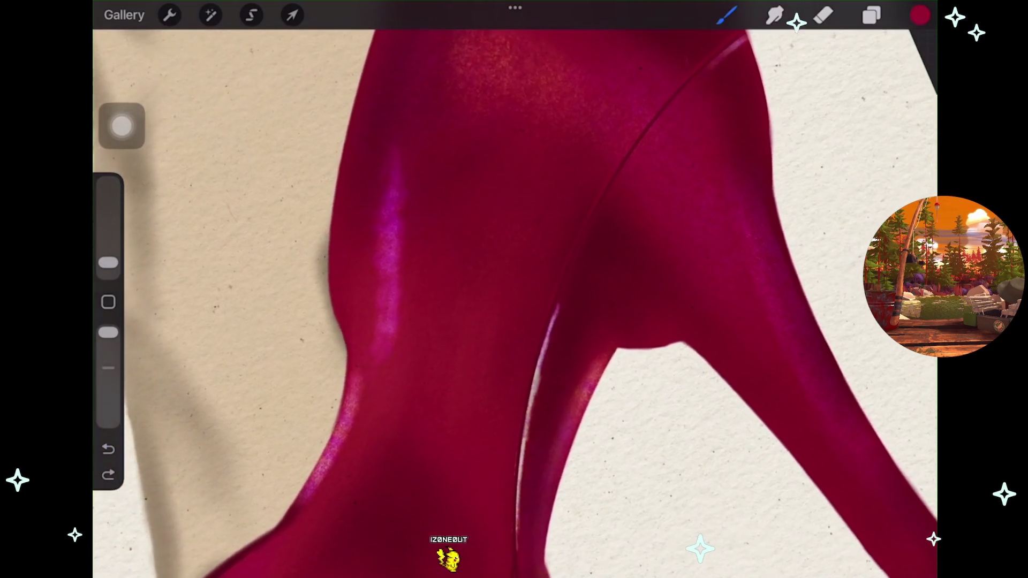
Soften the Layer 32 highlight with a Gaussian Blur of about 7%.
{"action": "key", "text": "l"}
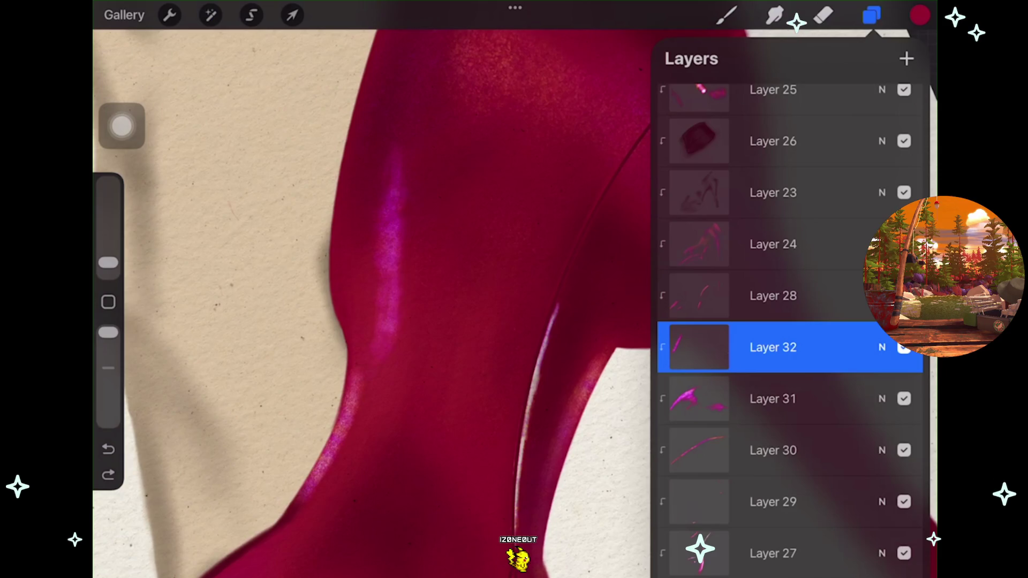
{"action": "left_click", "coordinate": [210, 15]}
{"action": "left_click", "coordinate": [194, 232]}
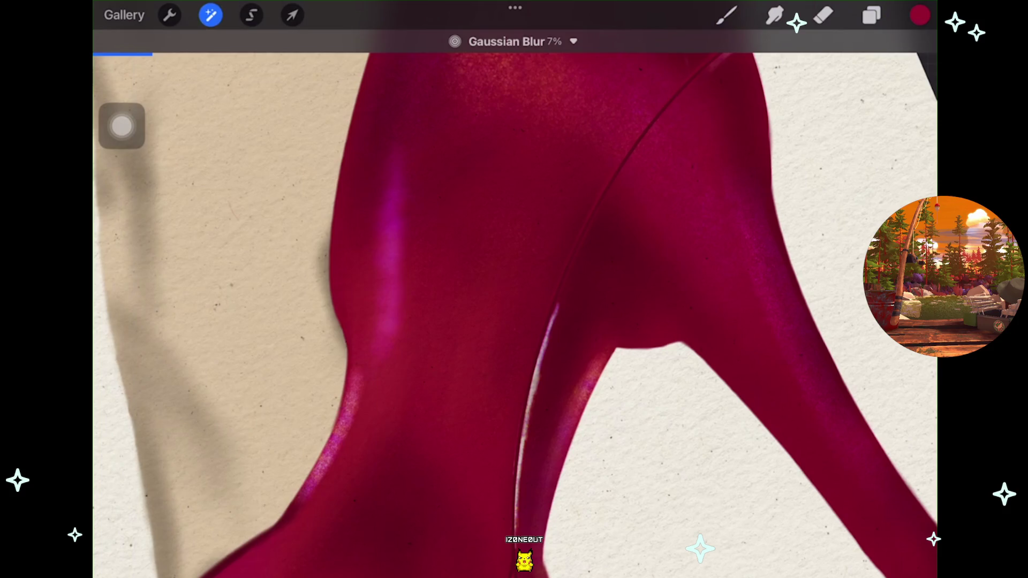
{"action": "key", "text": "b"}
{"action": "scroll", "coordinate": [513, 321], "scroll_direction": "down", "scroll_amount": 5}
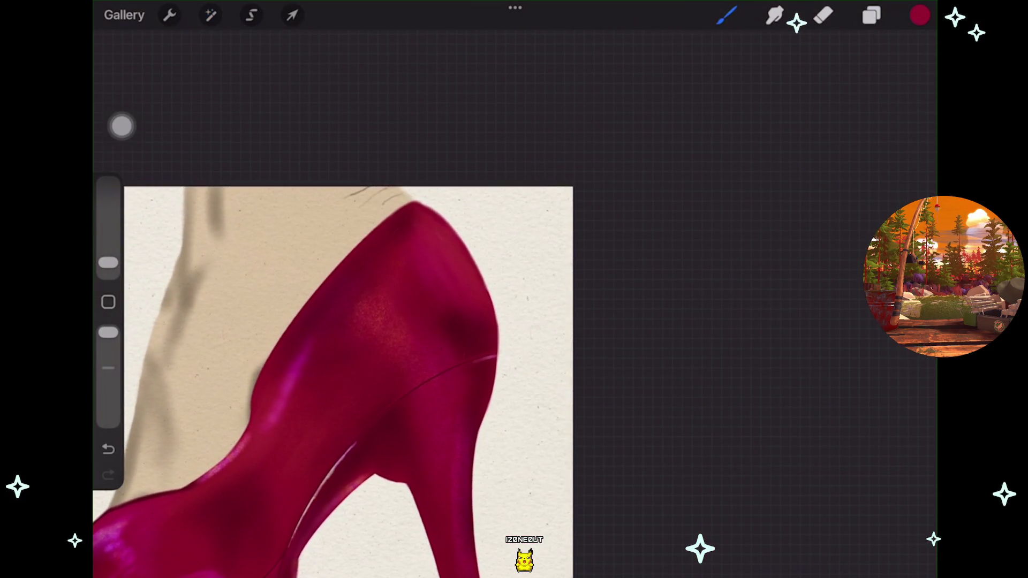
Paint a pale speckled highlight streak down the shoe's curved back, undoing and redoing strokes.
{"action": "key", "text": "l"}
{"action": "key", "text": "b"}
{"action": "scroll", "coordinate": [429, 300], "scroll_direction": "up", "scroll_amount": 3}
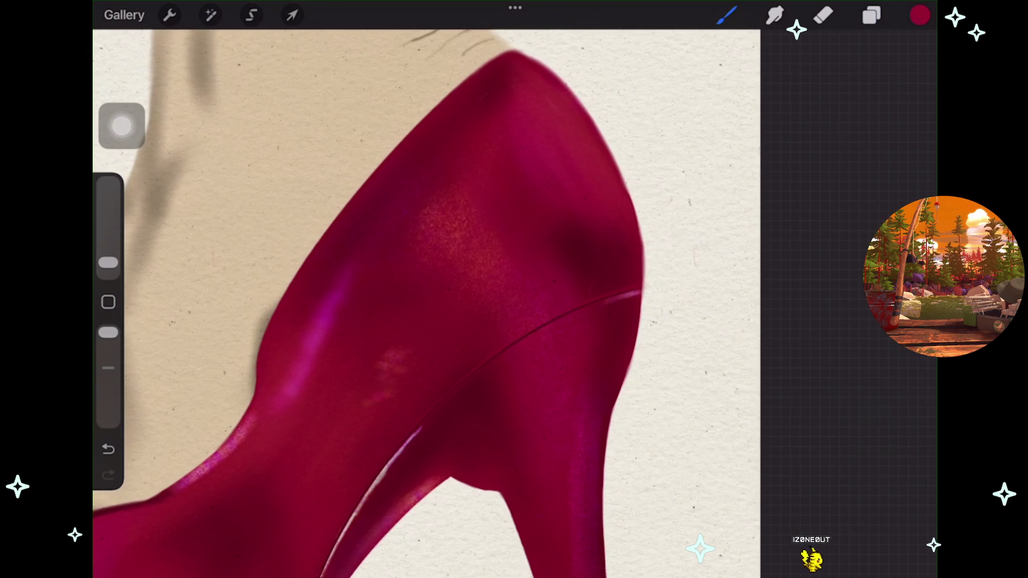
{"action": "key", "text": "ctrl+z"}
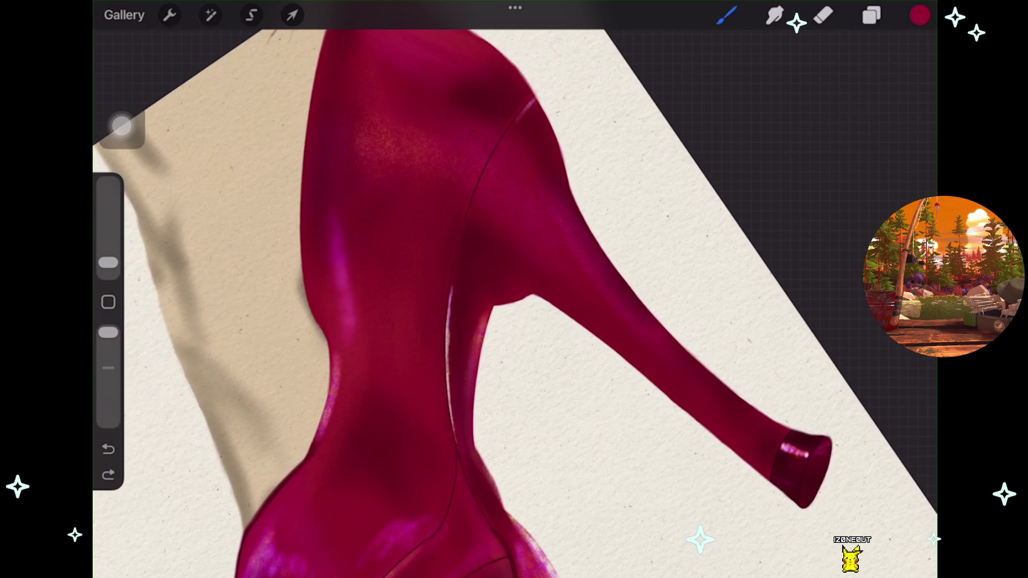
{"action": "key", "text": "ctrl+shift+z"}
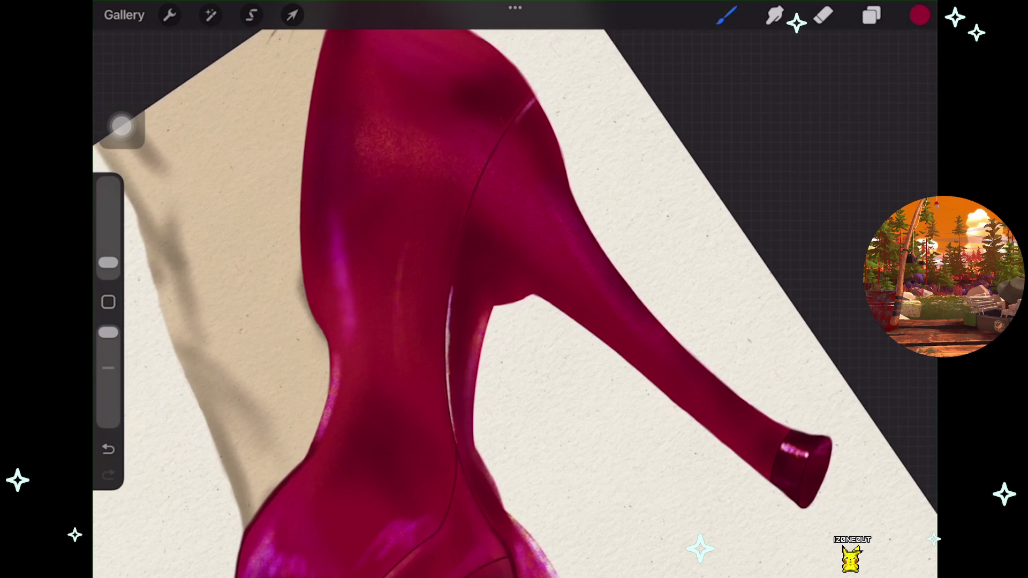
{"action": "key", "text": "ctrl+z"}
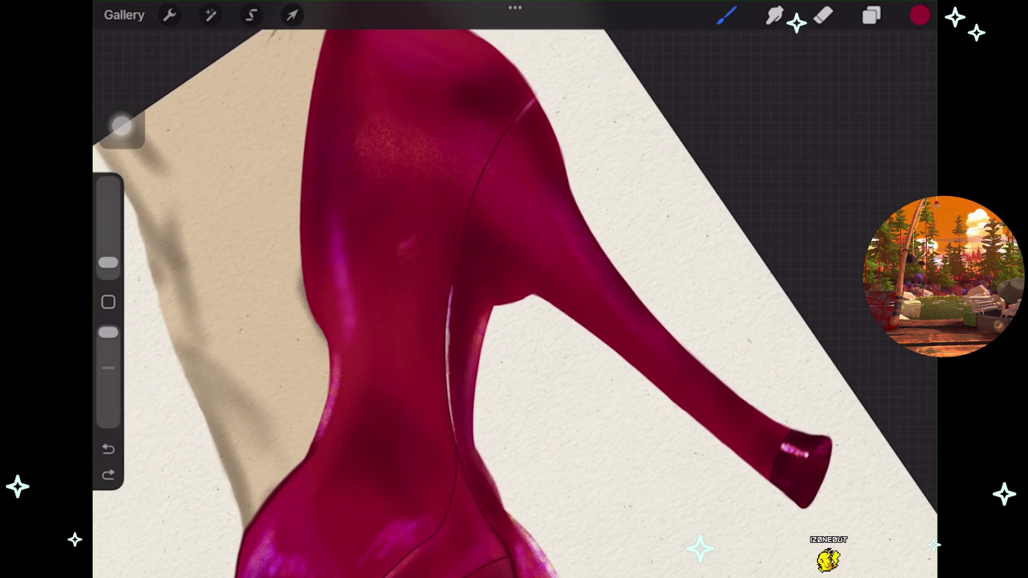
{"action": "key", "text": "ctrl+shift+z"}
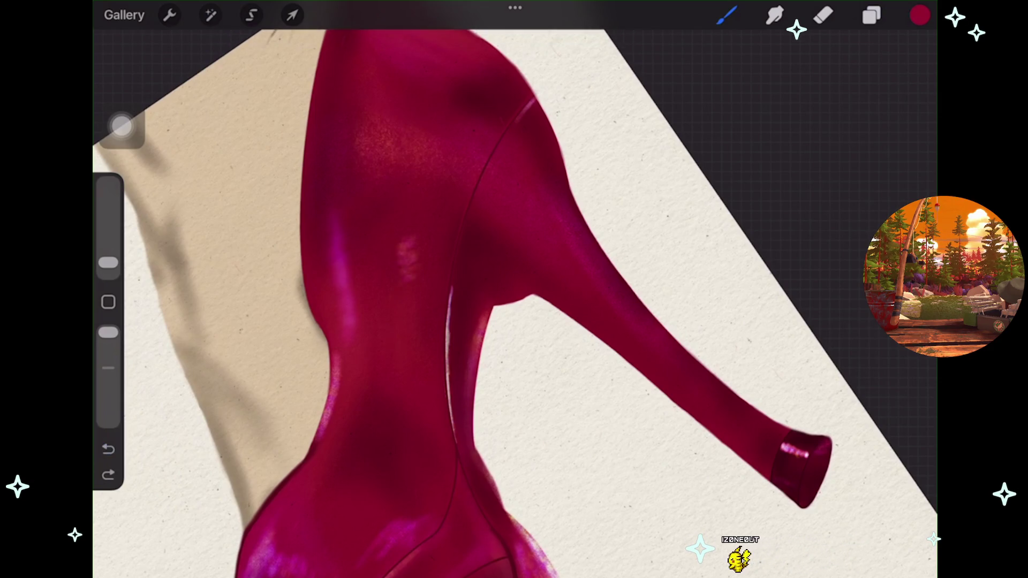
{"action": "key", "text": "ctrl+shift+z"}
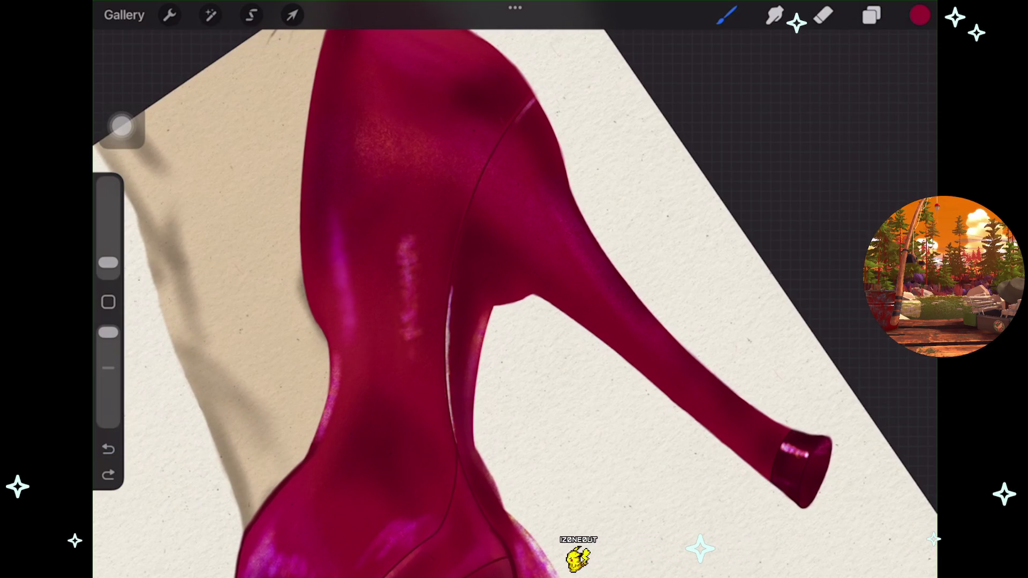
{"action": "key", "text": "ctrl+shift+z"}
{"action": "scroll", "coordinate": [514, 289], "scroll_direction": "up", "scroll_amount": 5}
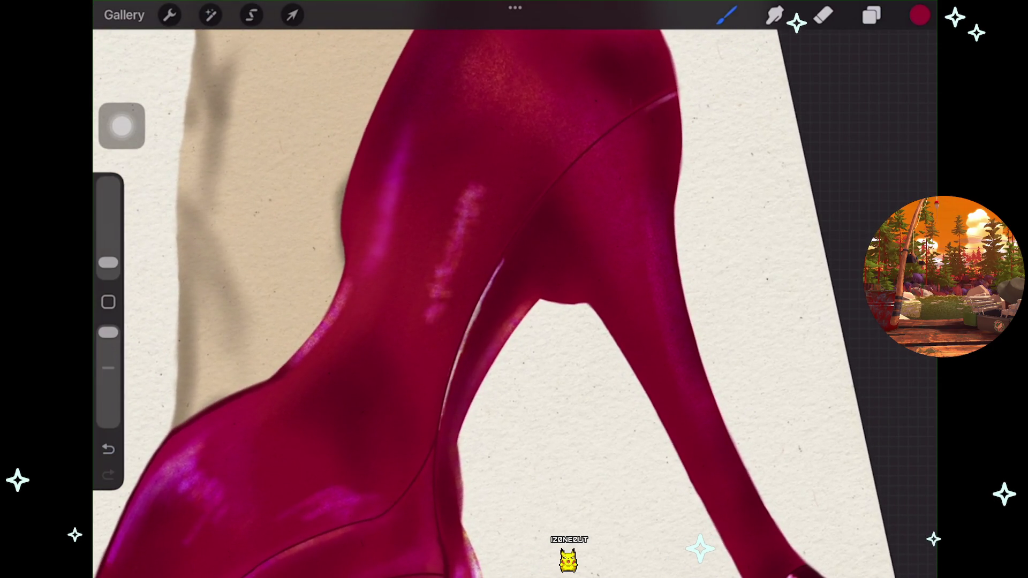
Apply a 14% Gaussian Blur to the Layer 33 highlight streak.
{"action": "left_click", "coordinate": [210, 15]}
{"action": "left_click", "coordinate": [184, 231]}
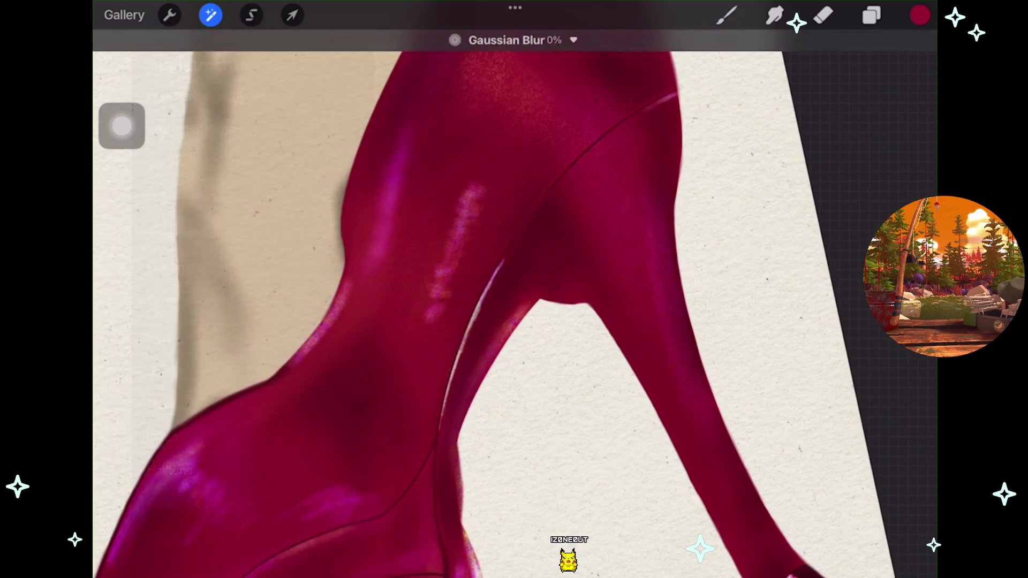
{"action": "scroll", "coordinate": [514, 289], "scroll_direction": "down", "scroll_amount": 3}
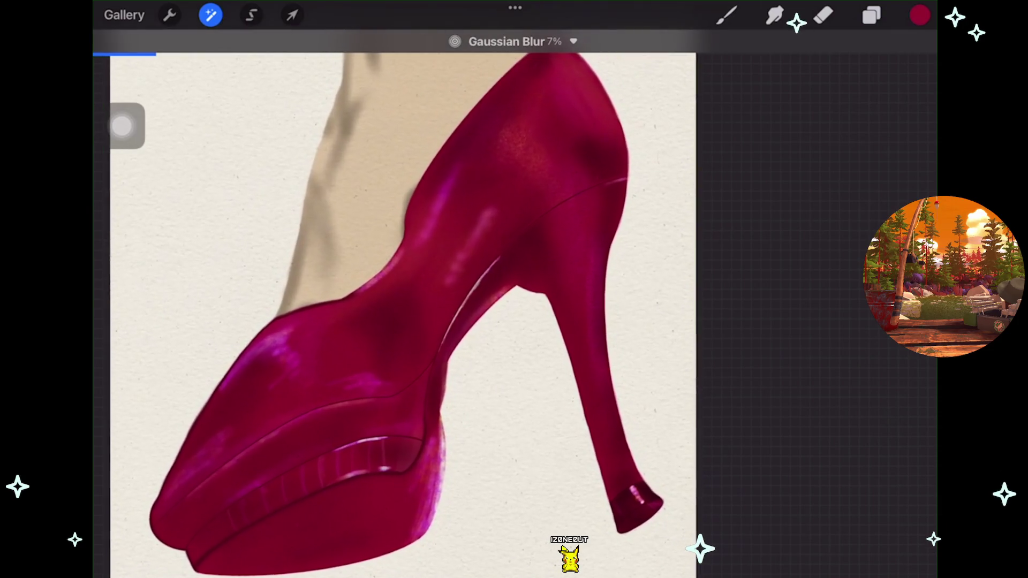
{"action": "mouse_move", "coordinate": [375, 289]}
{"action": "left_mouse_down"}
{"action": "mouse_move", "coordinate": [428, 289]}
{"action": "mouse_move", "coordinate": [385, 289]}
{"action": "left_mouse_up"}
{"action": "left_click", "coordinate": [870, 15]}
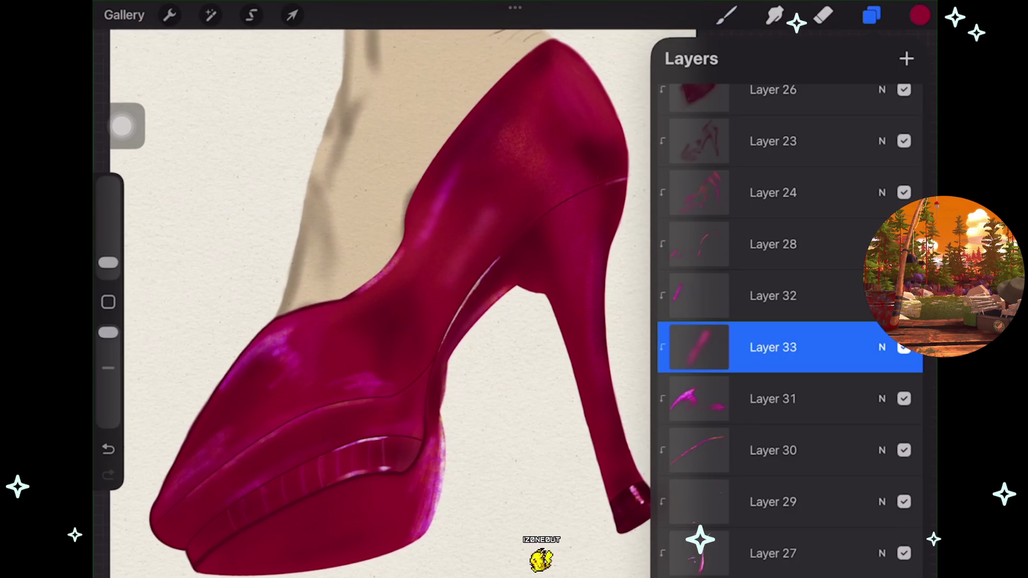
Select Layer 31 and blur its highlights with a 7% Gaussian Blur.
{"action": "left_click", "coordinate": [773, 399]}
{"action": "left_click", "coordinate": [210, 15]}
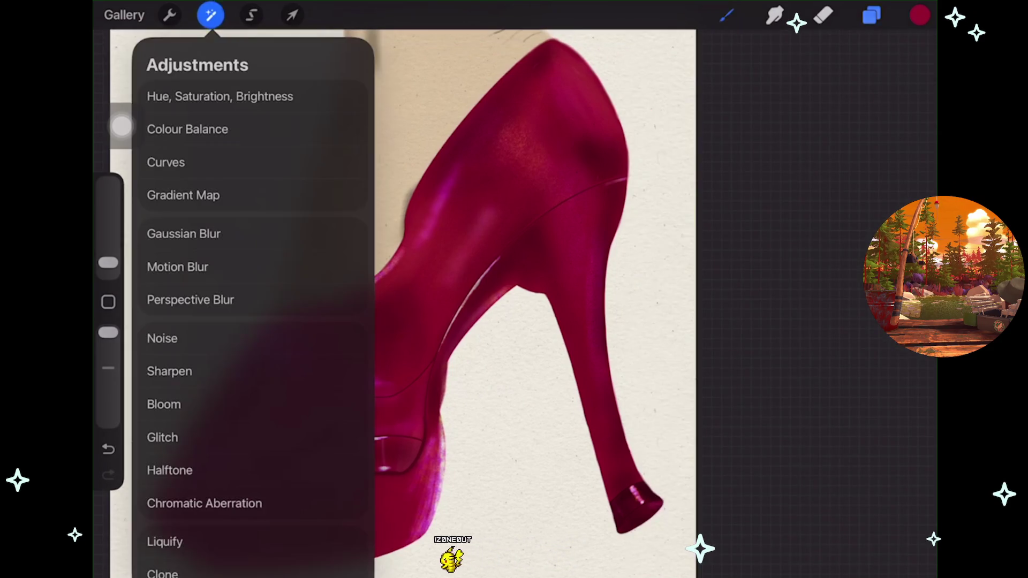
{"action": "left_click", "coordinate": [204, 231]}
{"action": "left_click_drag", "start_coordinate": [374, 321], "coordinate": [404, 321]}
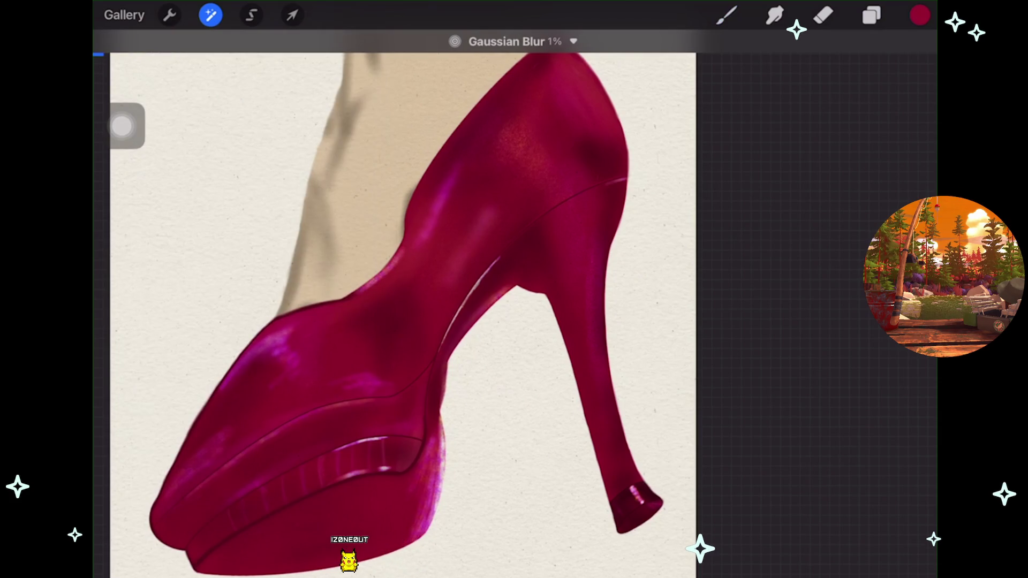
{"action": "left_click", "coordinate": [727, 15]}
{"action": "scroll", "coordinate": [401, 300], "scroll_direction": "down", "scroll_amount": 5}
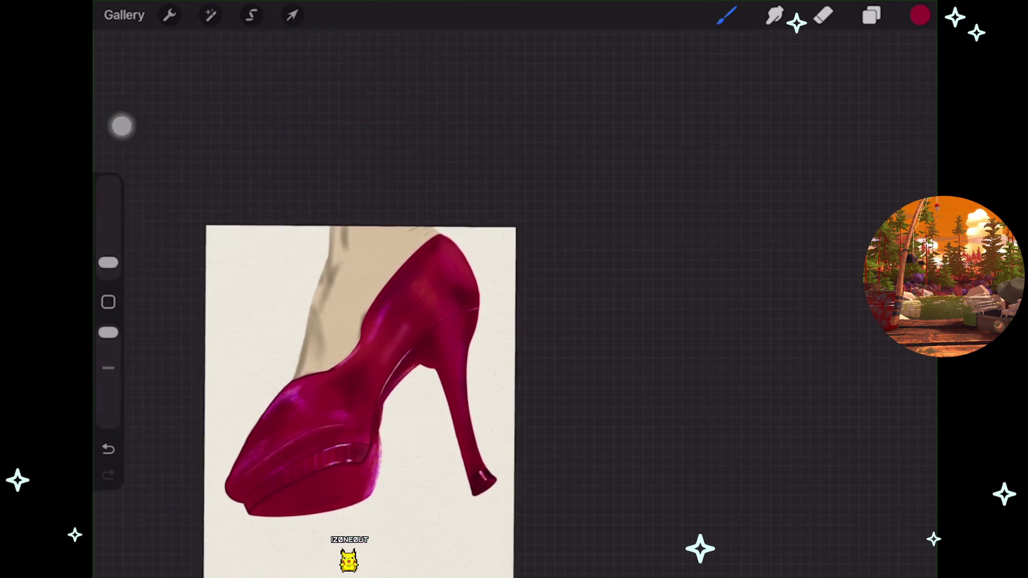
{"action": "scroll", "coordinate": [374, 300], "scroll_direction": "up", "scroll_amount": 5}
{"action": "left_click", "coordinate": [870, 15]}
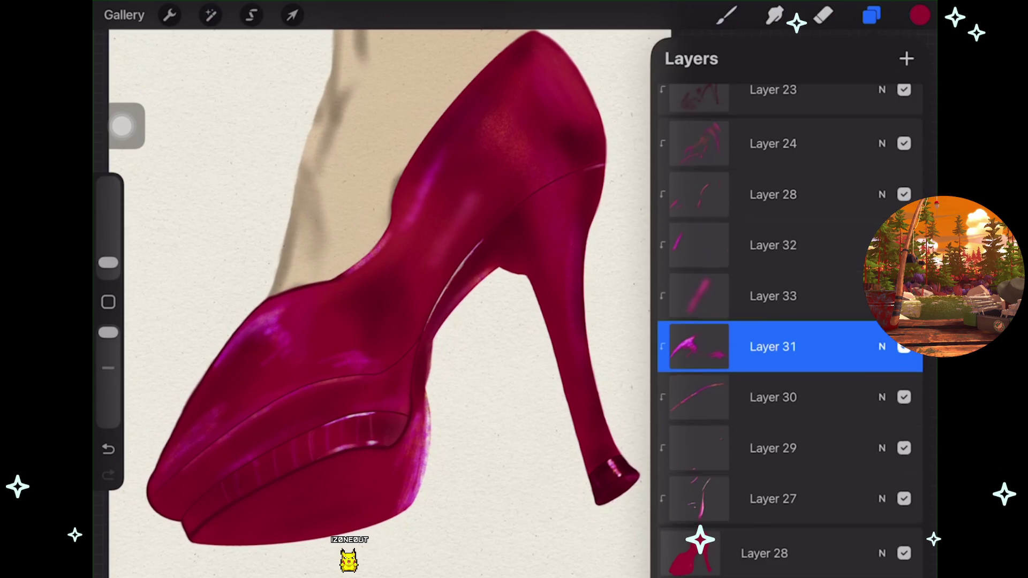
Merge Layers 24 through 27 into a single layer.
{"action": "left_click_drag", "start_coordinate": [773, 502], "coordinate": [772, 141]}
{"action": "scroll", "coordinate": [482, 268], "scroll_direction": "up", "scroll_amount": 5}
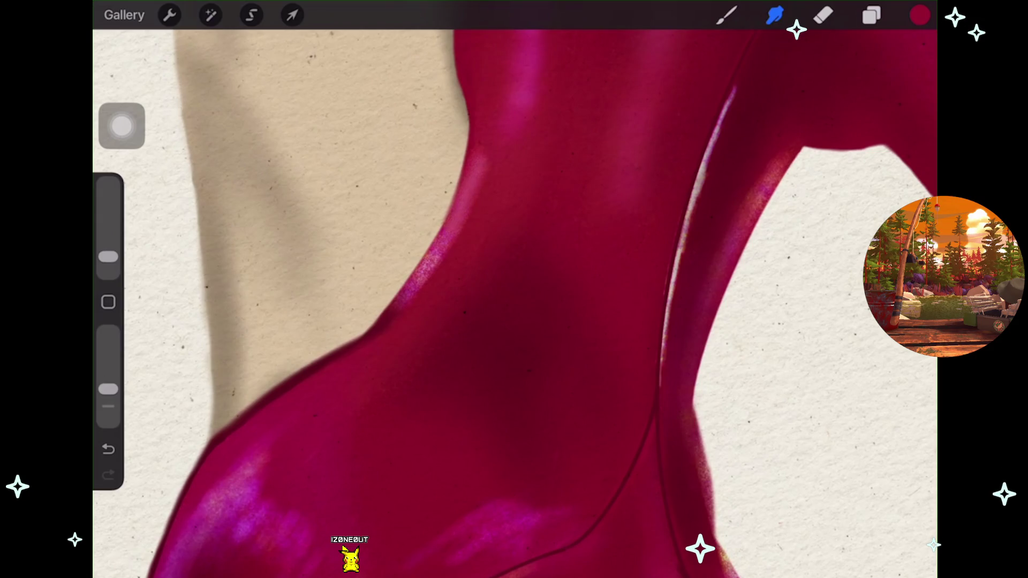
{"action": "scroll", "coordinate": [514, 299], "scroll_direction": "down", "scroll_amount": 5}
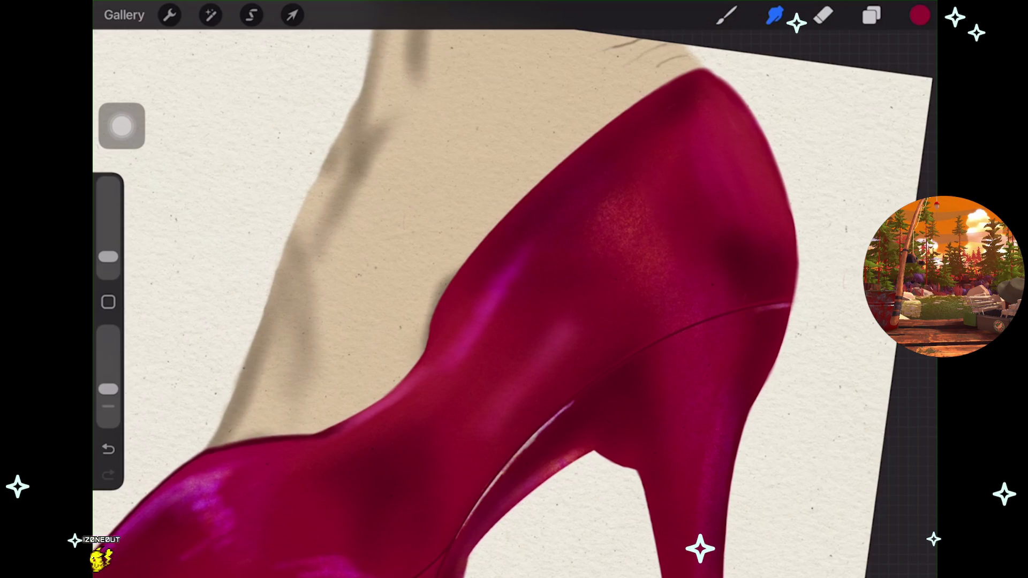
{"action": "scroll", "coordinate": [514, 300], "scroll_direction": "up", "scroll_amount": 5}
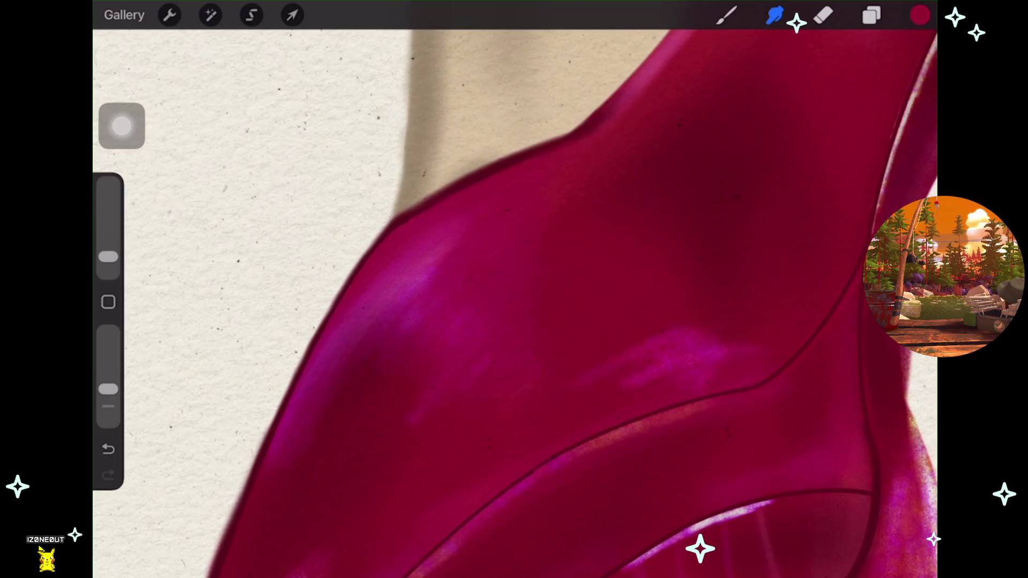
{"action": "scroll", "coordinate": [460, 299], "scroll_direction": "down", "scroll_amount": 5}
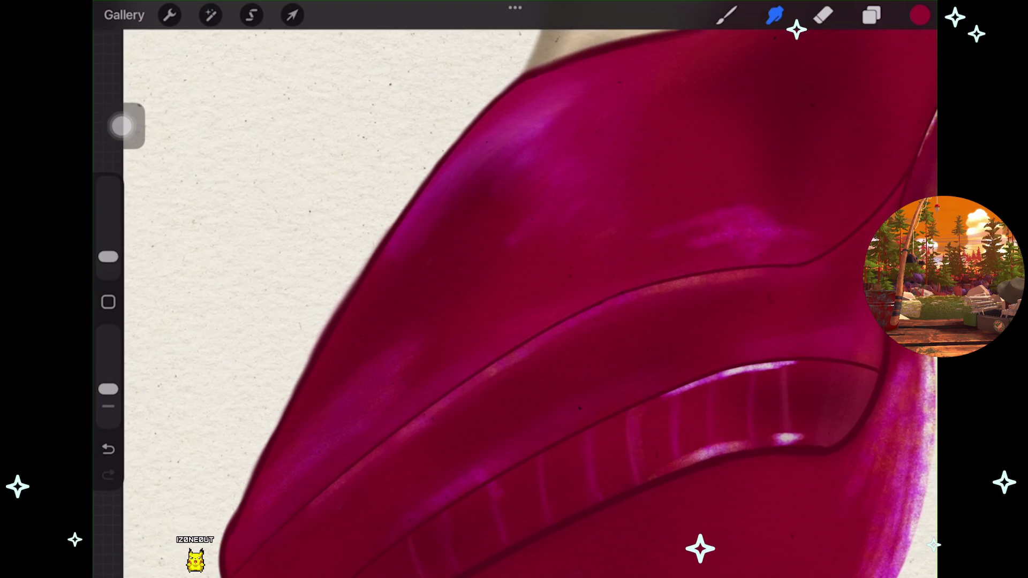
{"action": "scroll", "coordinate": [514, 300], "scroll_direction": "down", "scroll_amount": 5}
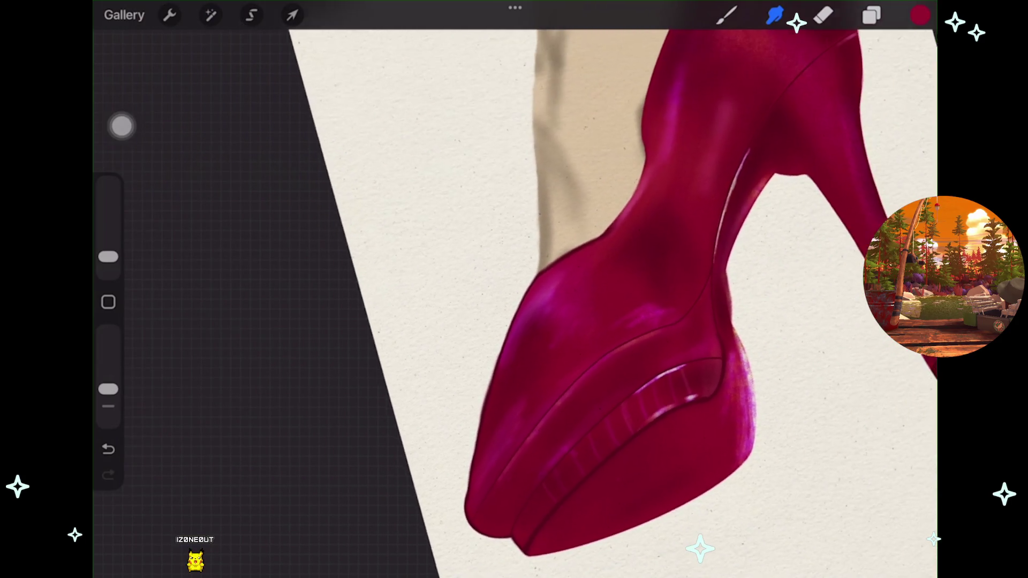
{"action": "scroll", "coordinate": [460, 482], "scroll_direction": "up", "scroll_amount": 5}
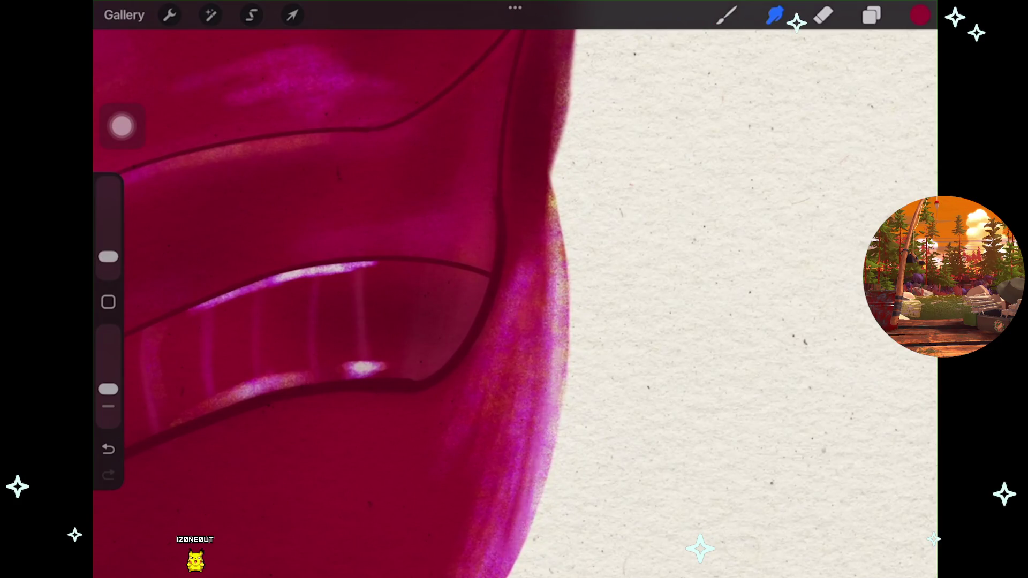
Smudge along the platform's right edge so the magenta blends into the paper.
{"action": "left_click_drag", "start_coordinate": [557, 393], "coordinate": [553, 455]}
{"action": "left_click_drag", "start_coordinate": [562, 254], "coordinate": [551, 356]}
{"action": "left_click_drag", "start_coordinate": [552, 191], "coordinate": [551, 242]}
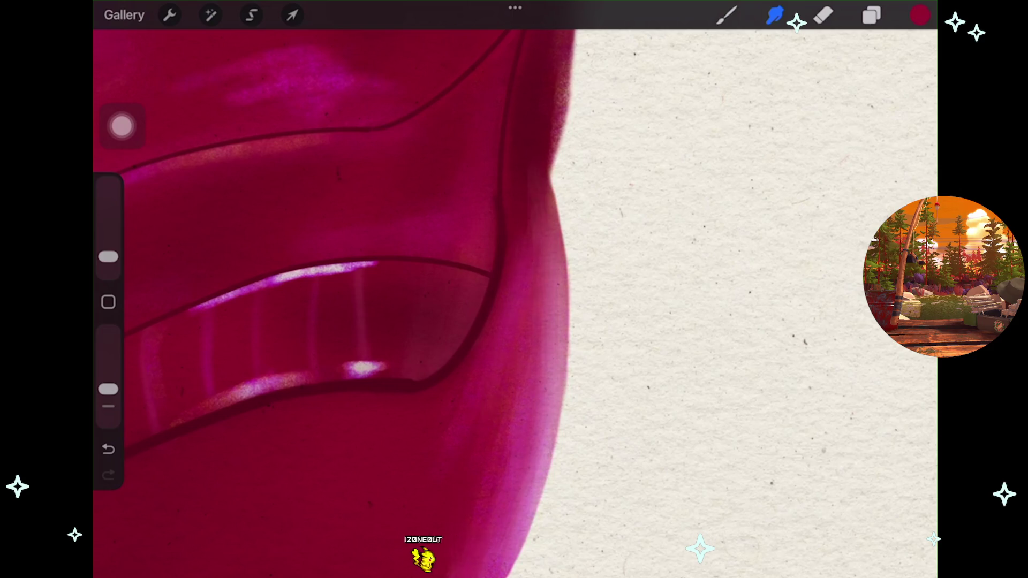
{"action": "scroll", "coordinate": [513, 289], "scroll_direction": "down", "scroll_amount": 5}
{"action": "scroll", "coordinate": [428, 289], "scroll_direction": "up", "scroll_amount": 4}
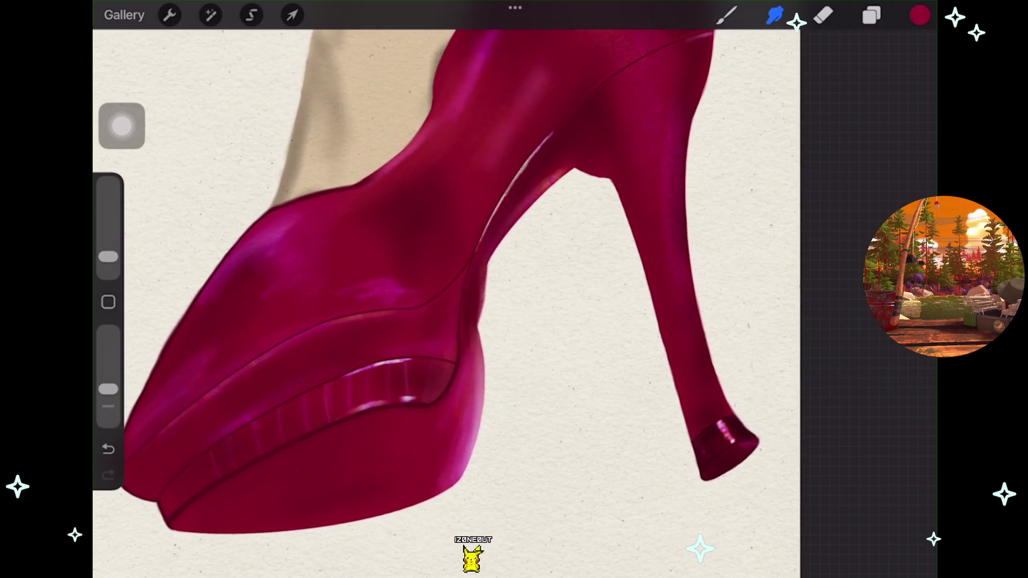
{"action": "scroll", "coordinate": [428, 289], "scroll_direction": "down", "scroll_amount": 2}
Select Layer 28, undo the stray smudge stroke and return to the brush.
{"action": "left_click", "coordinate": [871, 15]}
{"action": "left_click", "coordinate": [790, 398]}
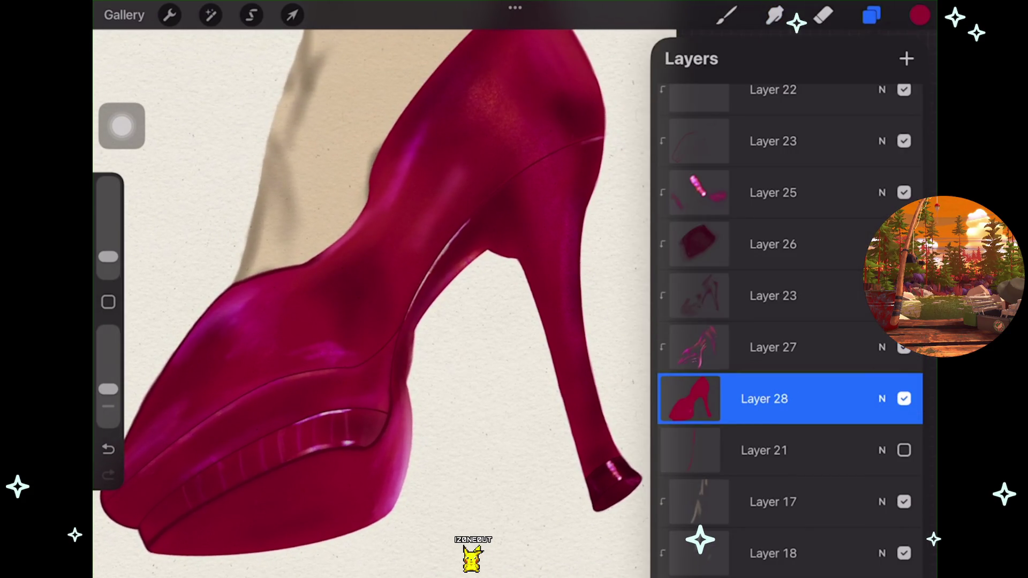
{"action": "left_click", "coordinate": [774, 15]}
{"action": "scroll", "coordinate": [481, 289], "scroll_direction": "up", "scroll_amount": 3}
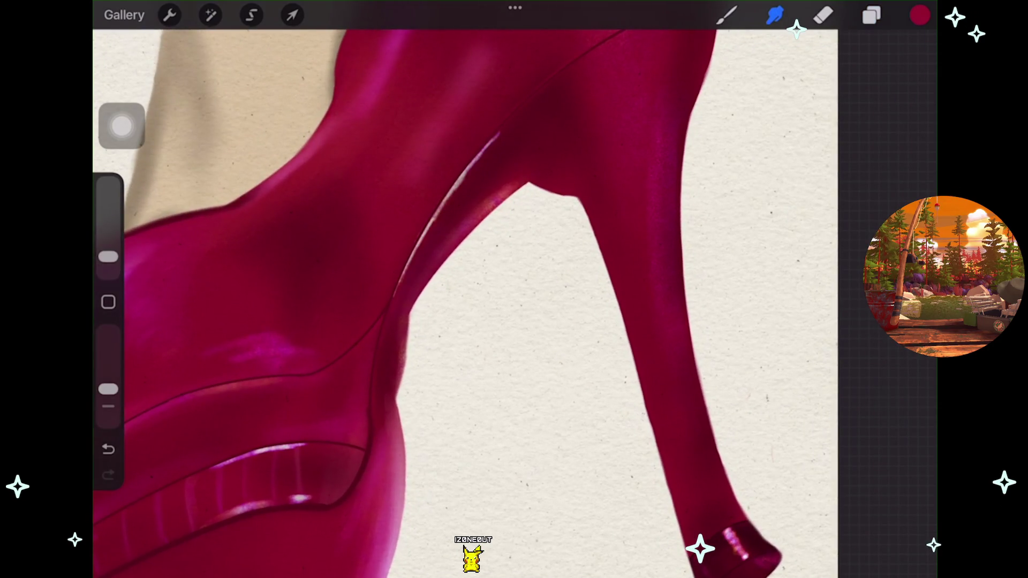
{"action": "key", "text": "ctrl+z"}
{"action": "left_click", "coordinate": [726, 15]}
{"action": "scroll", "coordinate": [514, 289], "scroll_direction": "up", "scroll_amount": 3}
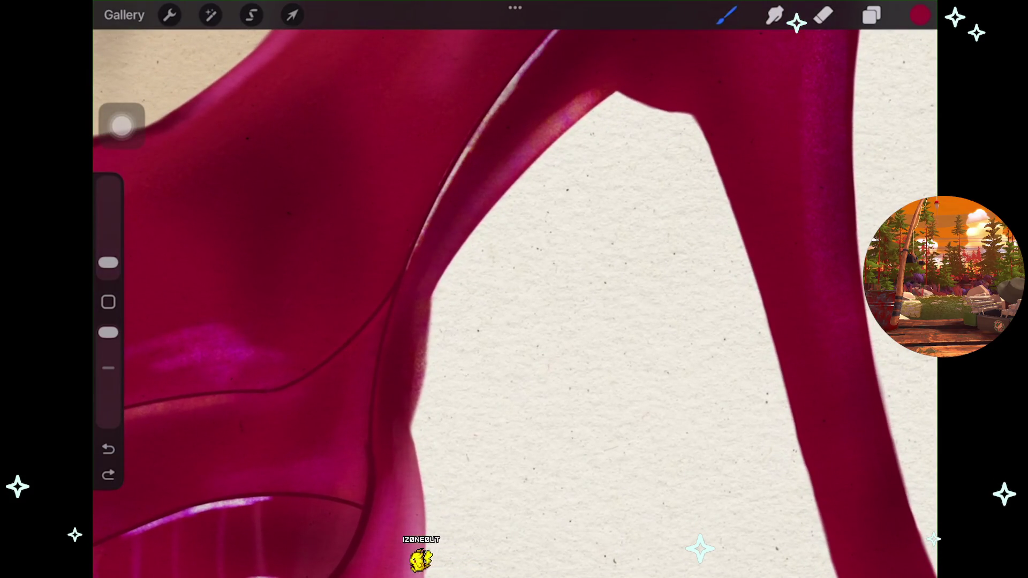
Restore the smudge, duplicate Layer 27 and paint a pink highlight along the inner arch.
{"action": "mouse_move", "coordinate": [412, 369]}
{"action": "left_mouse_down"}
{"action": "mouse_move", "coordinate": [398, 453]}
{"action": "mouse_move", "coordinate": [407, 356]}
{"action": "left_mouse_up"}
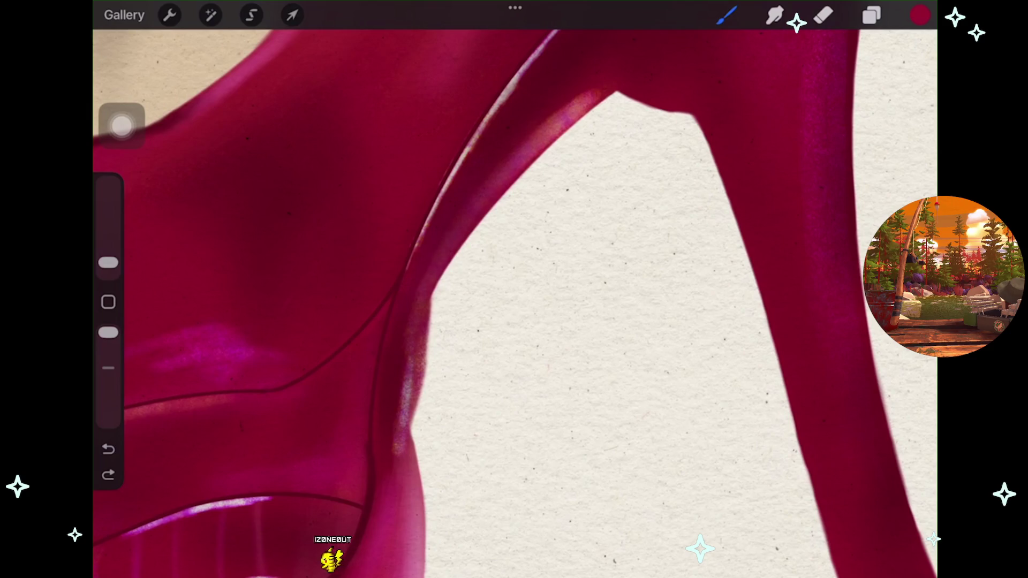
{"action": "key", "text": "ctrl+z"}
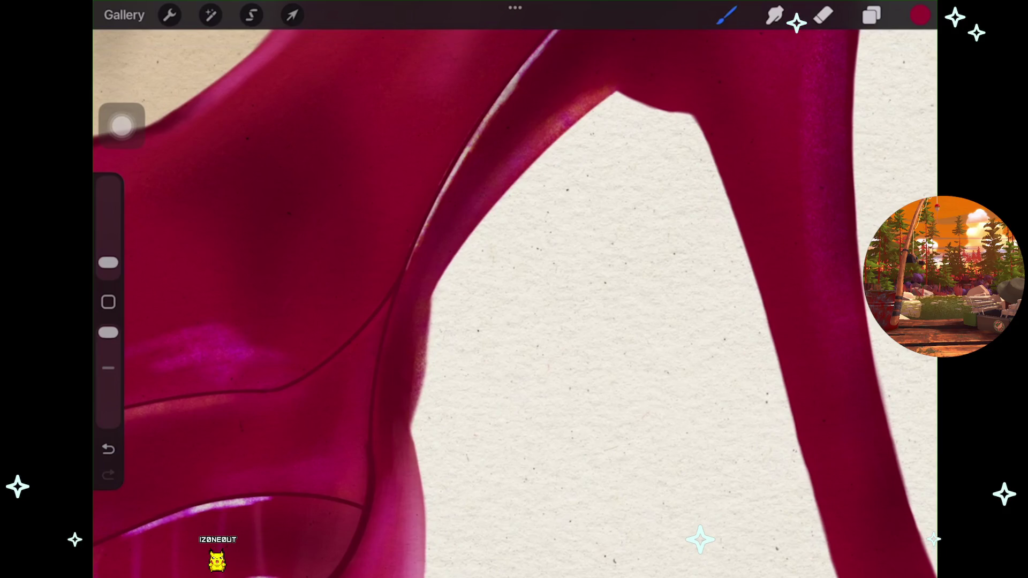
{"action": "key", "text": "ctrl+z"}
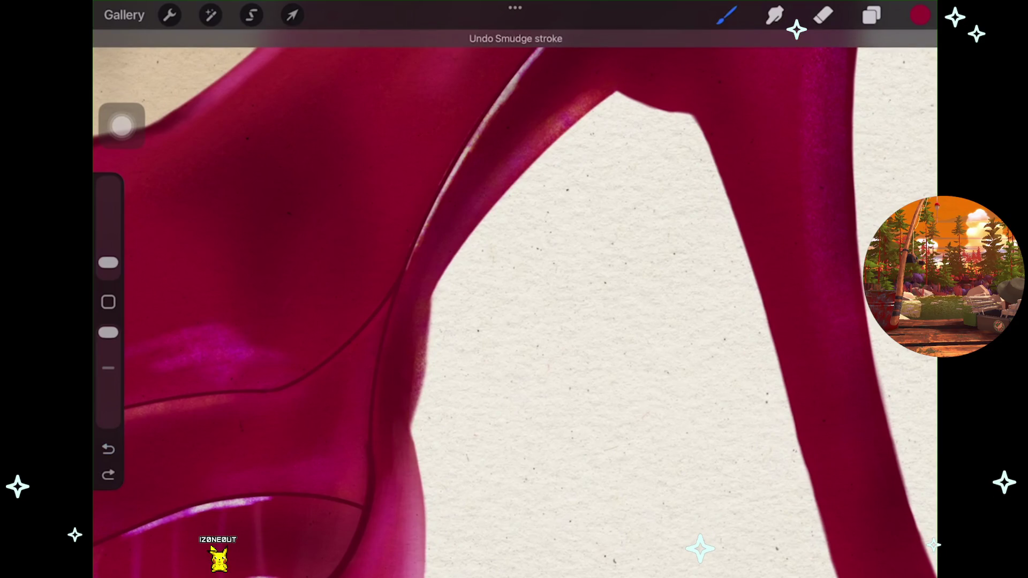
{"action": "key", "text": "ctrl+shift+z"}
{"action": "key", "text": "l"}
{"action": "left_click", "coordinate": [772, 347]}
{"action": "key", "text": "Escape"}
{"action": "key", "text": "l"}
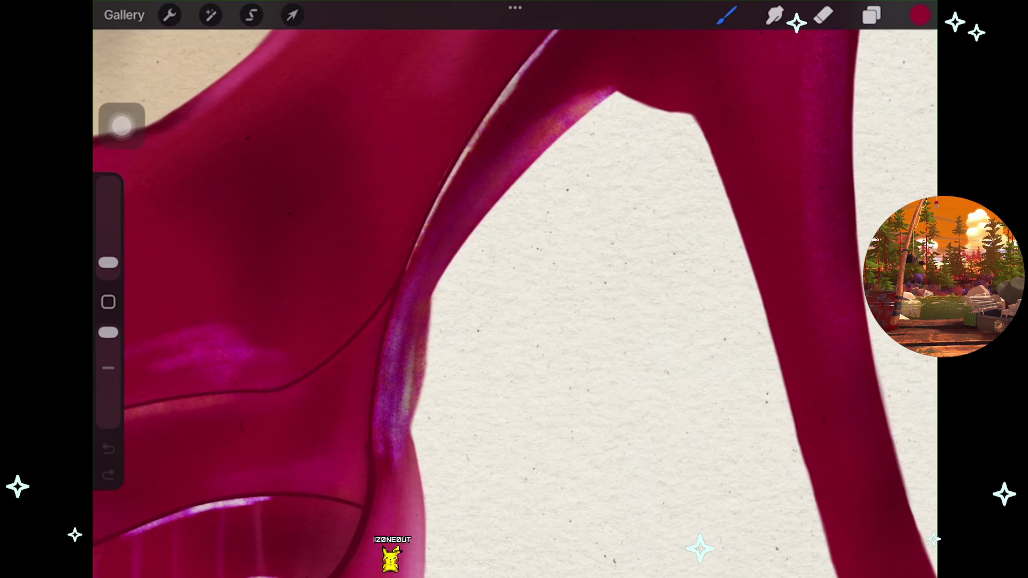
{"action": "scroll", "coordinate": [514, 289], "scroll_direction": "down", "scroll_amount": 5}
{"action": "scroll", "coordinate": [514, 289], "scroll_direction": "up", "scroll_amount": 8}
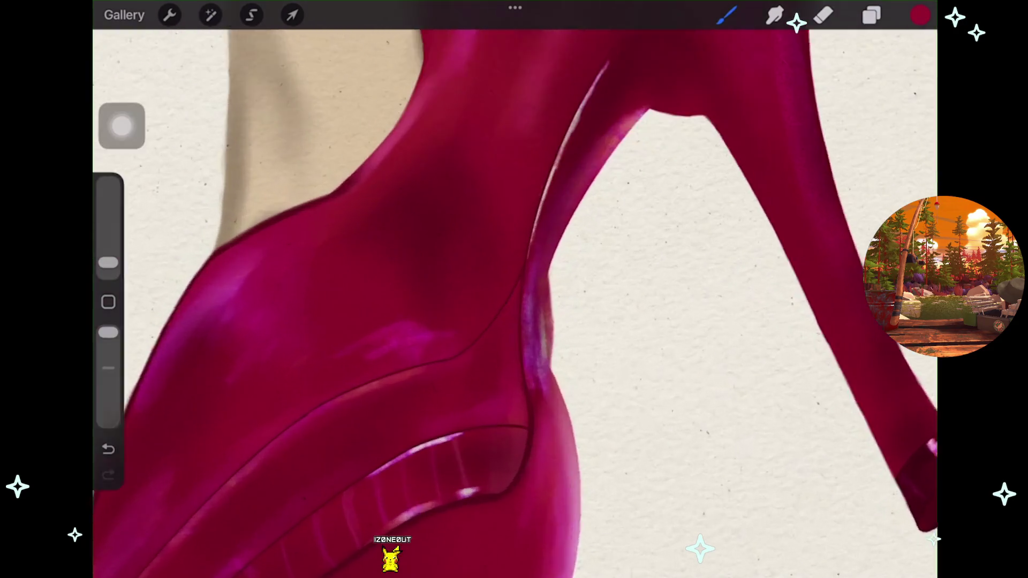
Blur the Layer 27 arch highlight with a Gaussian Blur of about 12%.
{"action": "left_click", "coordinate": [871, 15]}
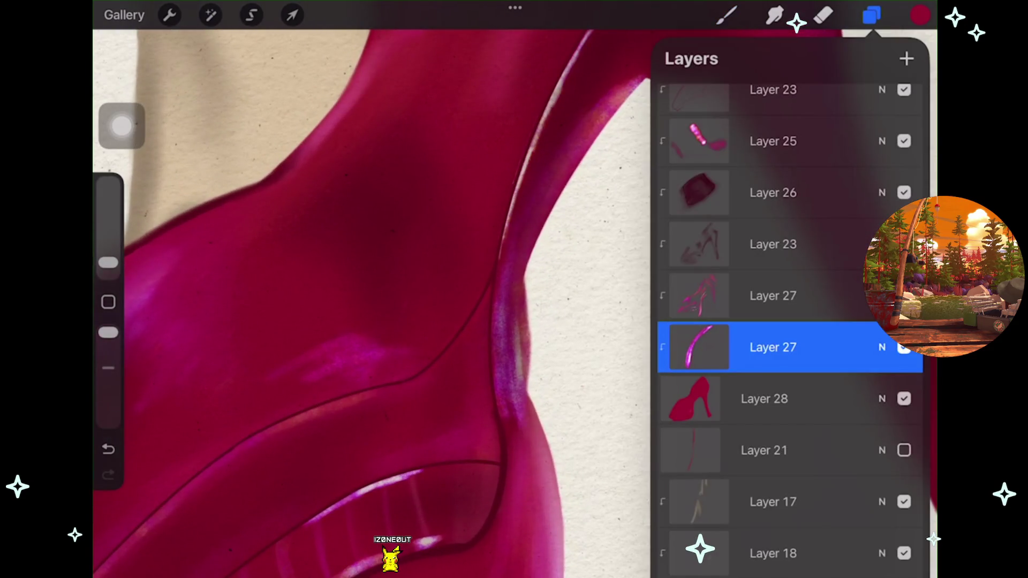
{"action": "left_click", "coordinate": [211, 15]}
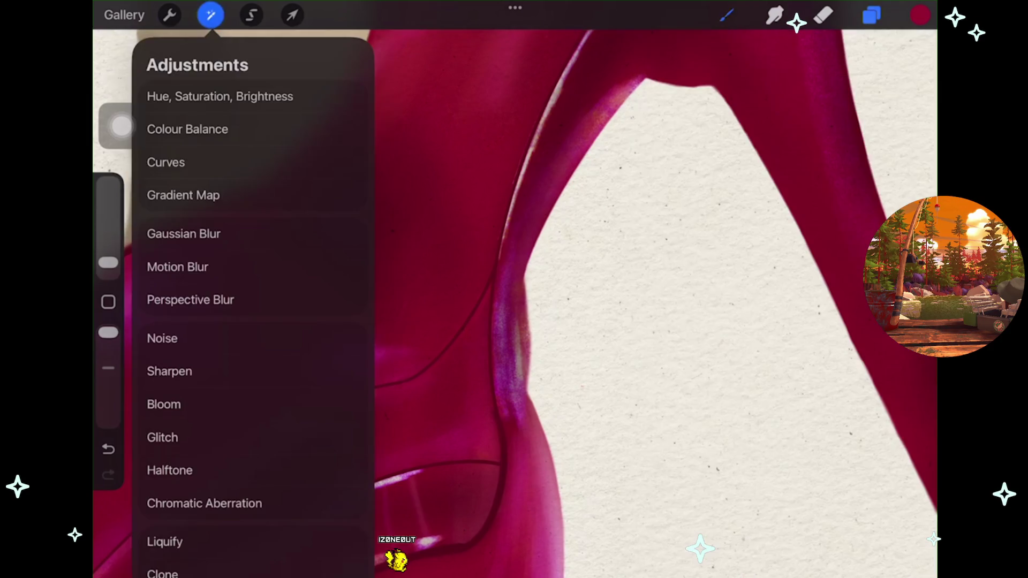
{"action": "left_click", "coordinate": [184, 233]}
{"action": "left_click_drag", "start_coordinate": [481, 321], "coordinate": [600, 321]}
{"action": "scroll", "coordinate": [514, 316], "scroll_direction": "down", "scroll_amount": 5}
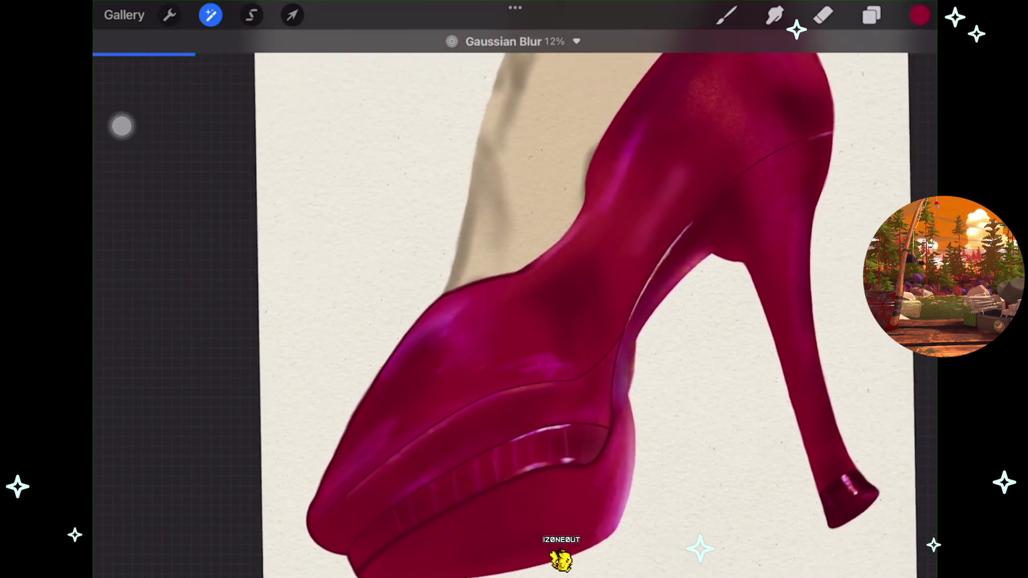